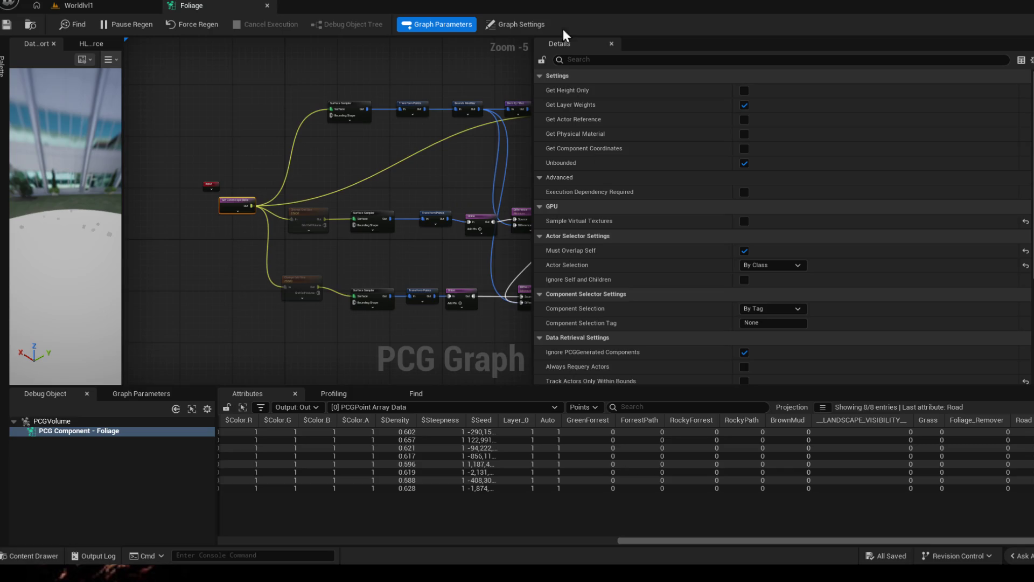
Step: Filter the landscape node's Details by 'act' and turn on Must Overlap Self
click(591, 58)
text(acto)
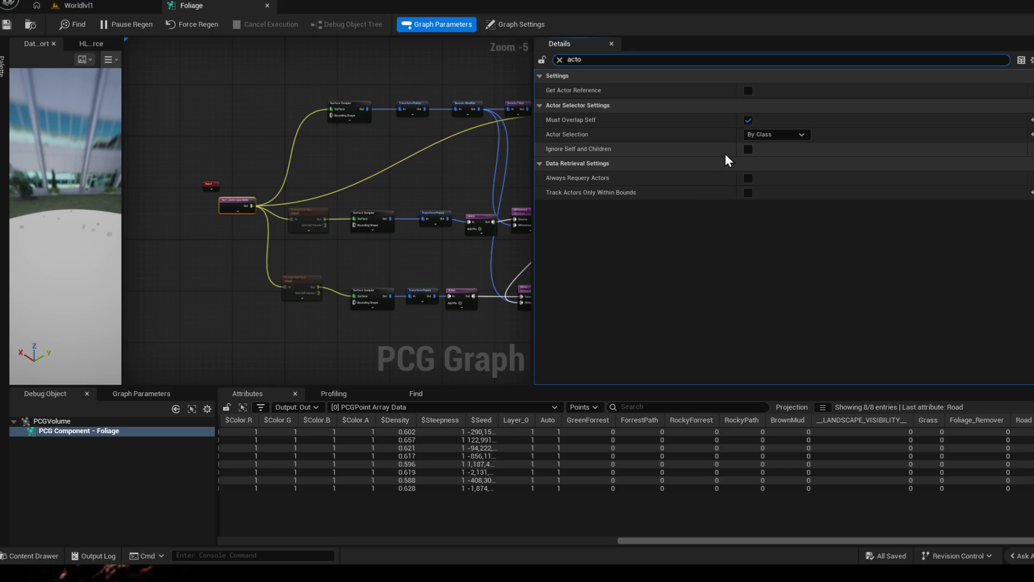
click(771, 137)
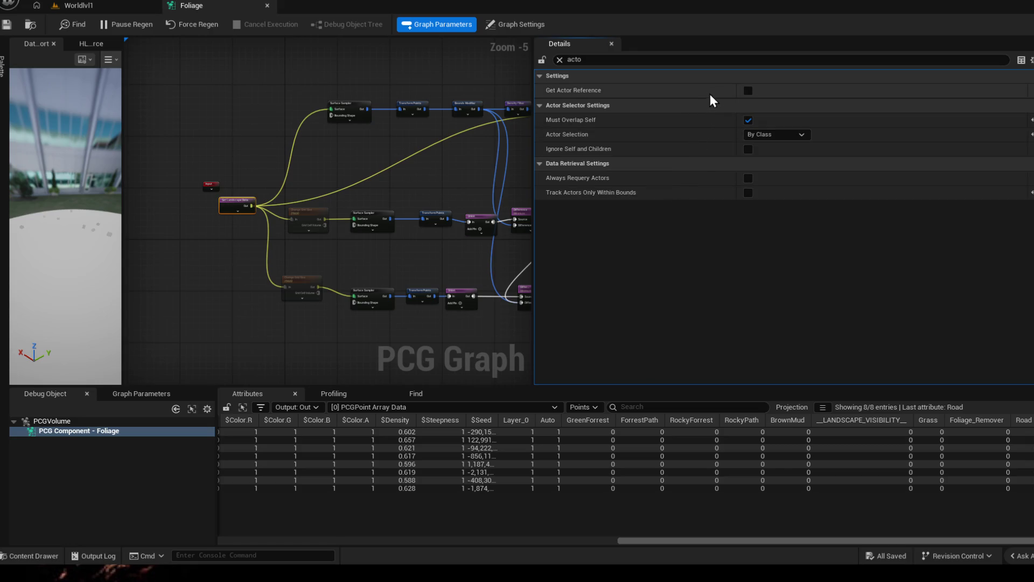
click(746, 119)
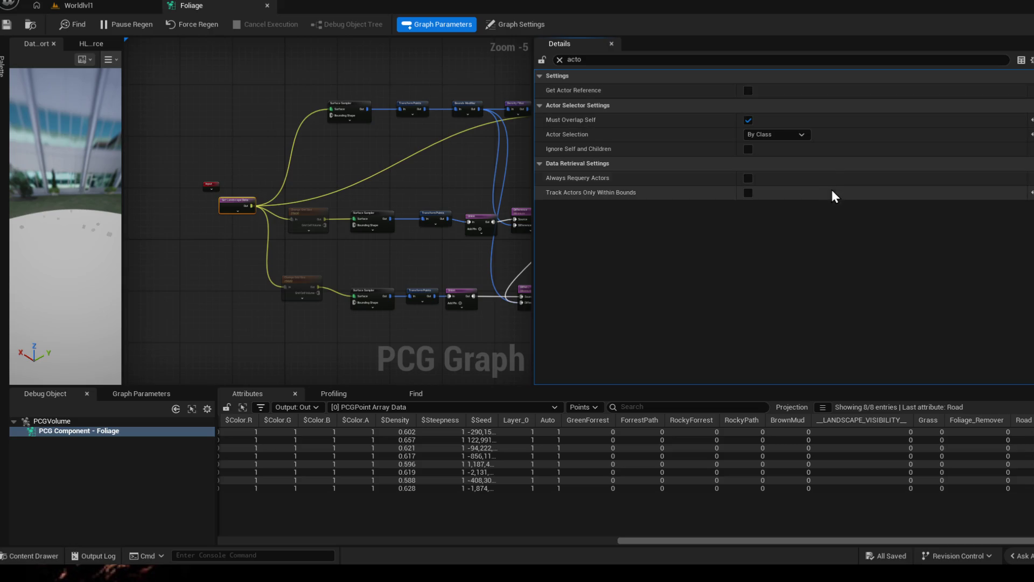
Step: Keep Component Selection set to By Tag and turn Must Overlap Self back off
click(593, 60)
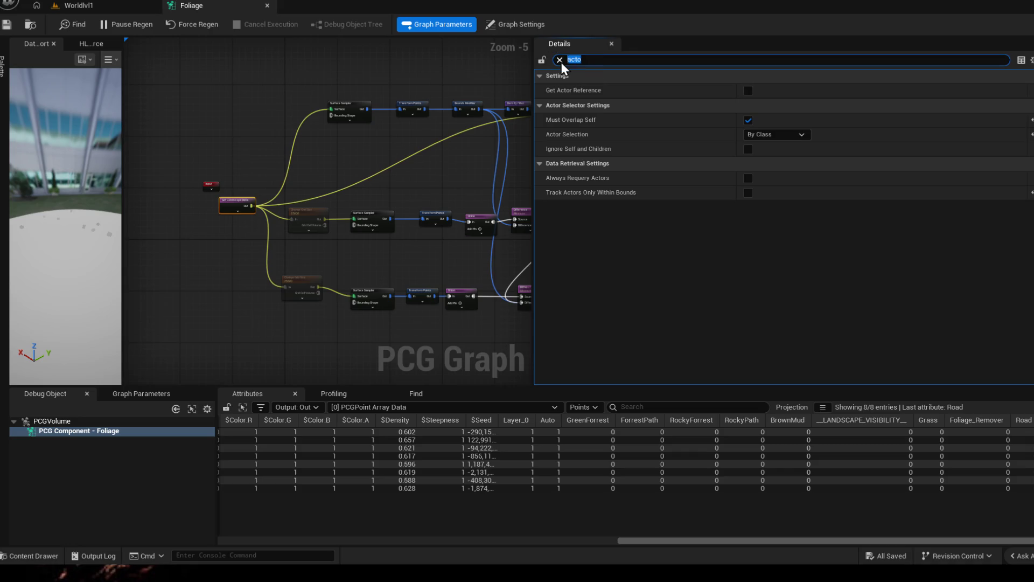
text(selector)
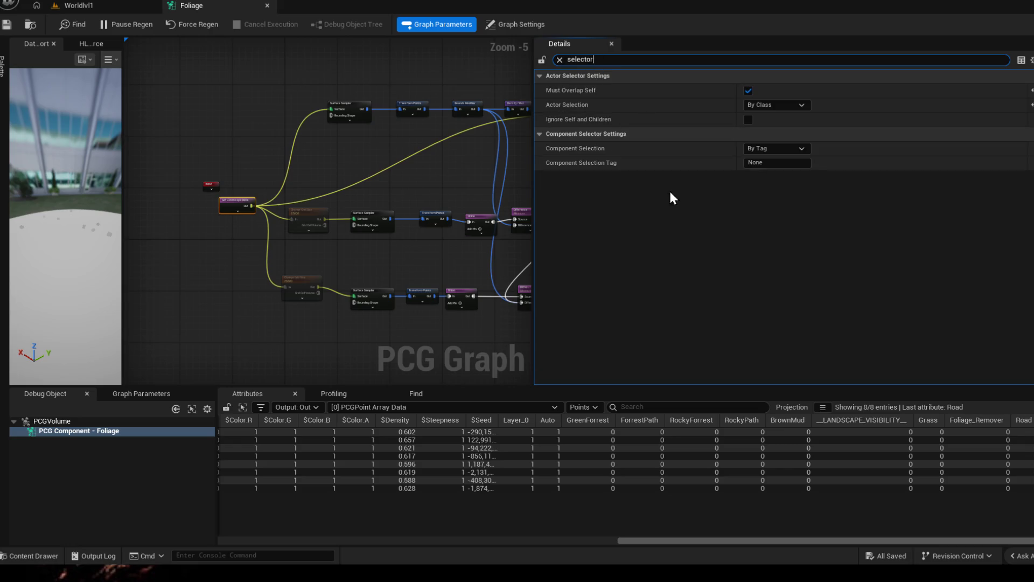
click(786, 147)
click(783, 159)
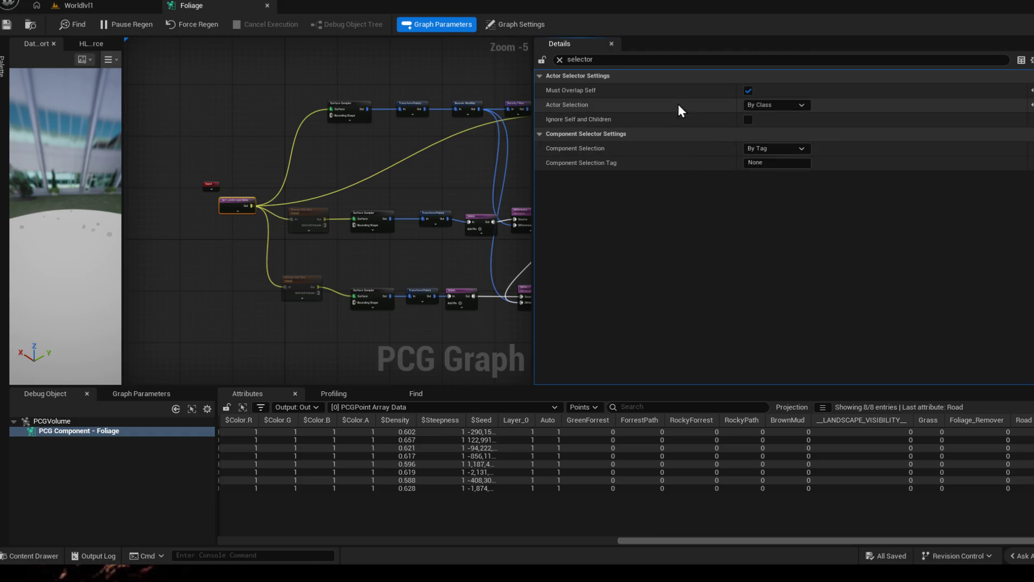
click(748, 91)
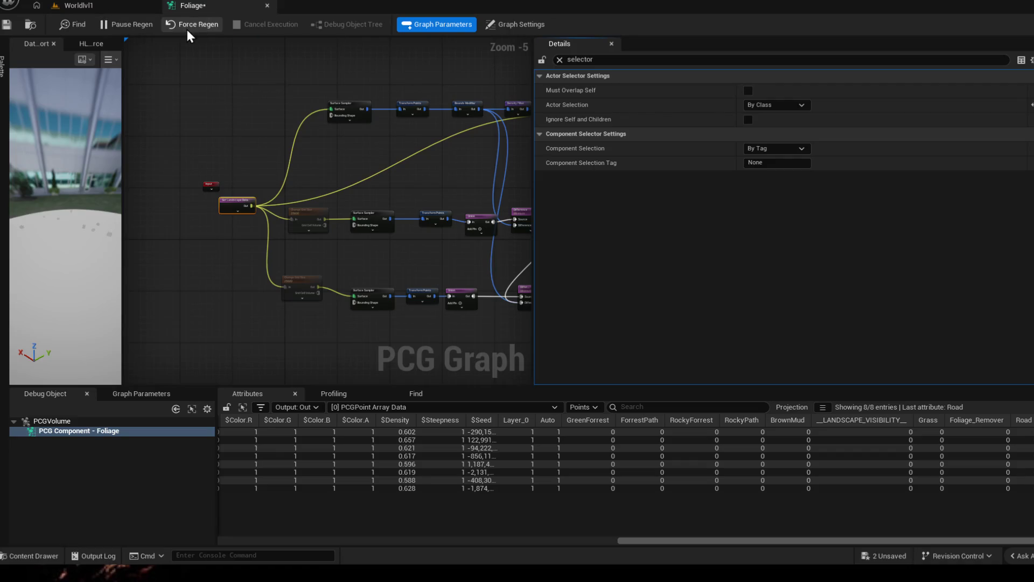
Step: Save the Foliage graph and preview the generated trees in the Worldlvl1 level
click(9, 25)
click(88, 8)
mouse_move(501, 216)
mouse_down()
mouse_move(501, 248)
mouse_move(474, 259)
mouse_move(474, 302)
mouse_move(485, 291)
mouse_up()
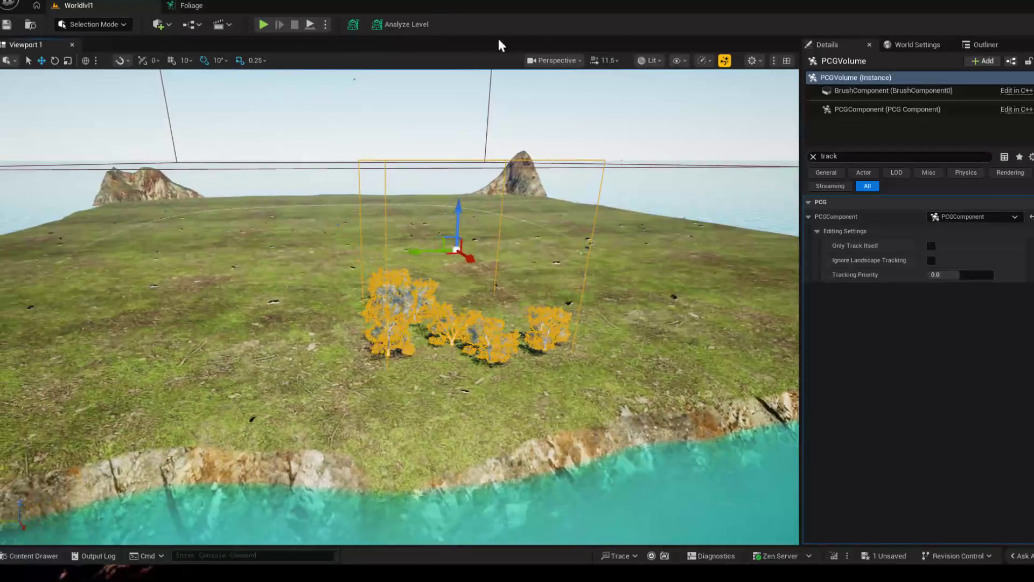
click(191, 6)
Step: Clear the Details property search so every node setting is listed
click(605, 59)
key(ctrl+a)
text(filter)
key(BackSpace)
key(BackSpace)
key(BackSpace)
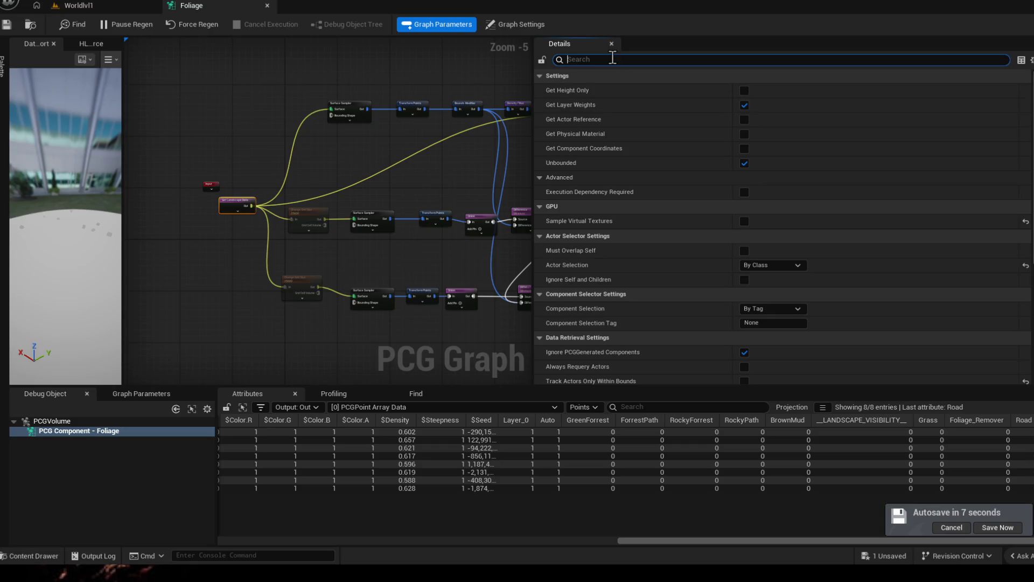
Step: Tick Only Track Itself on the PCG volume's PCGComponent in Worldlvl1
click(614, 58)
text(over)
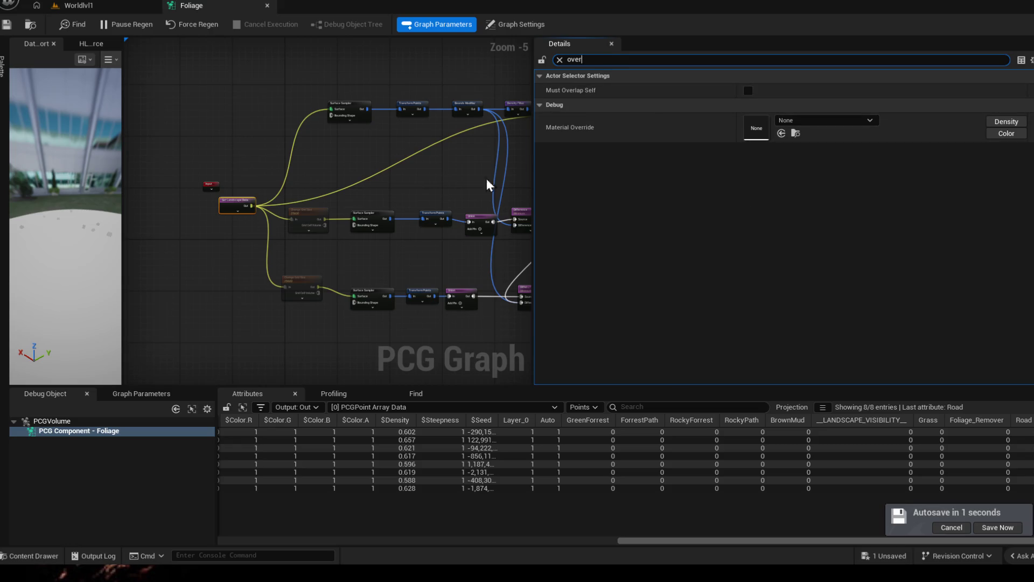
click(121, 7)
click(868, 110)
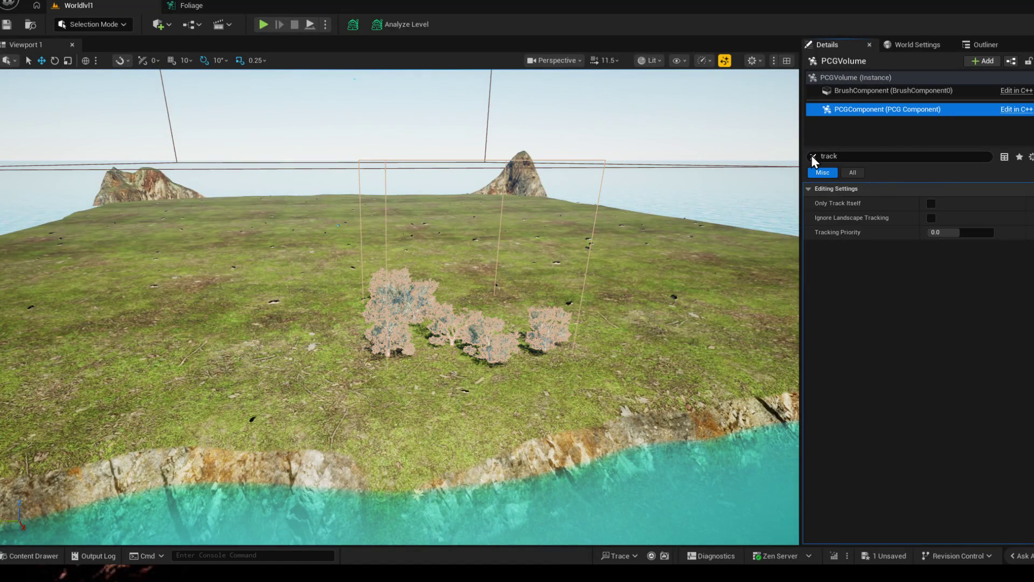
click(935, 222)
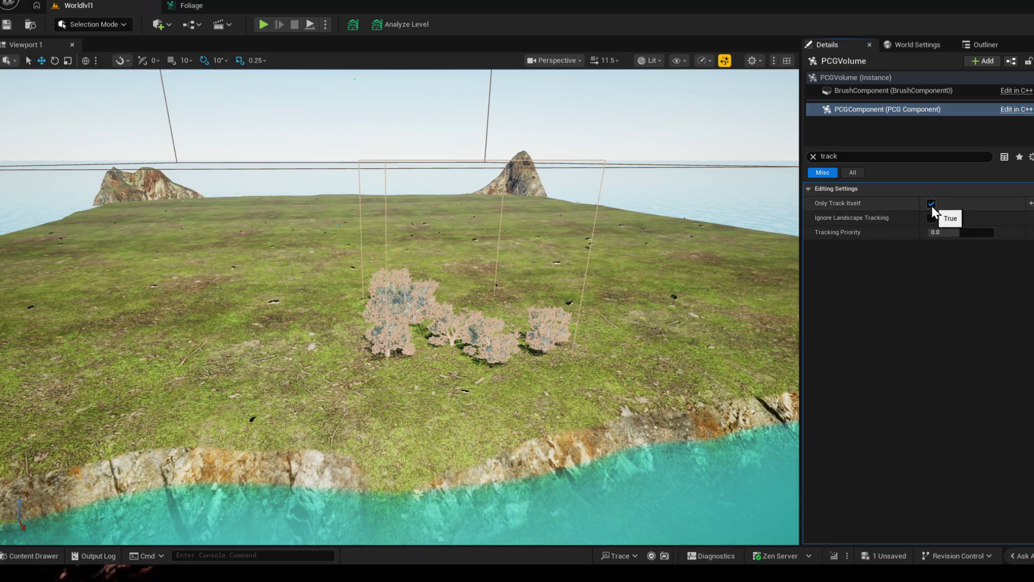
Step: Leave Generate Overlap Events off on the PCGVolume, keeping the Use Config Default update method
click(856, 157)
text(overlap)
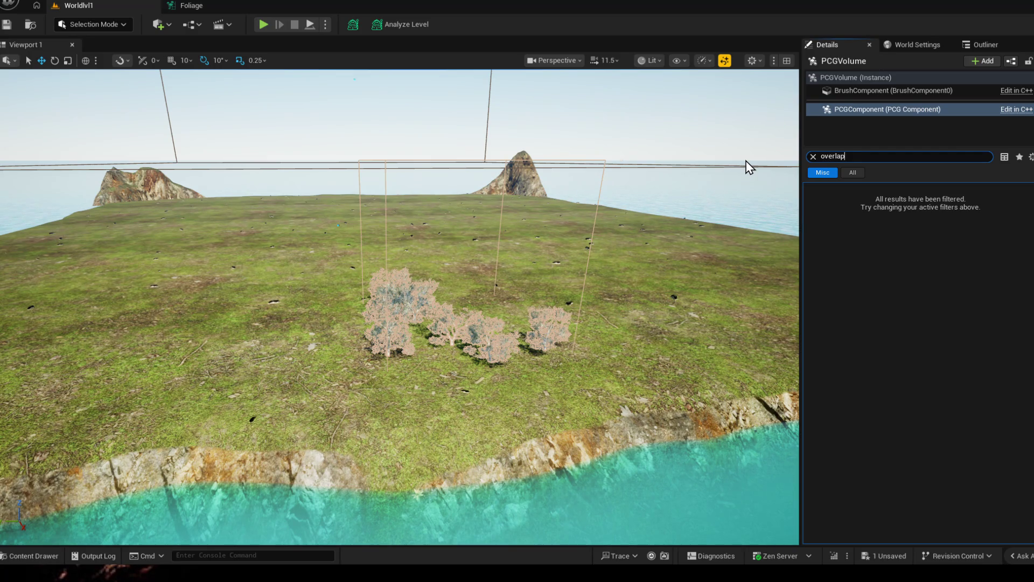
click(848, 77)
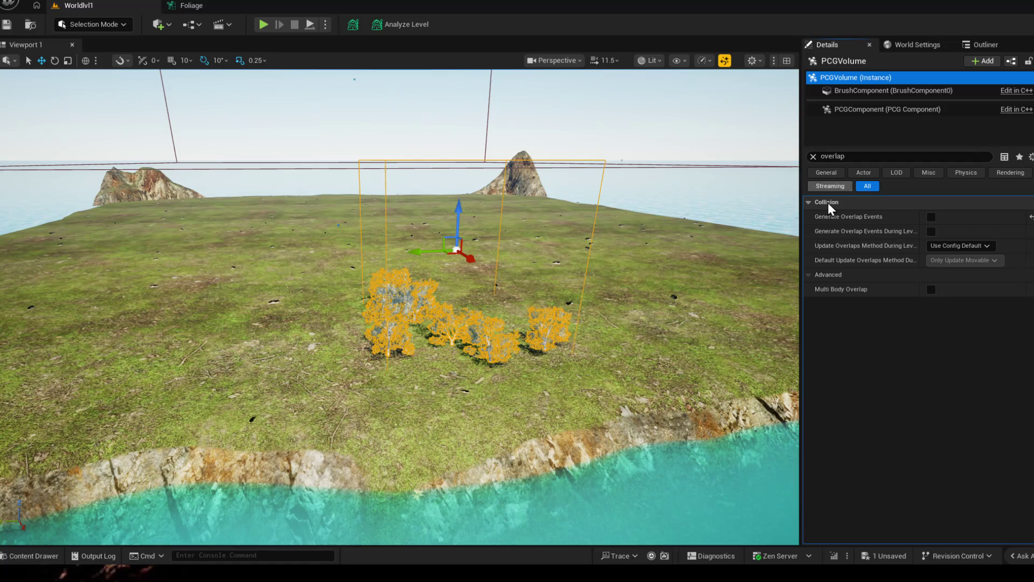
click(931, 217)
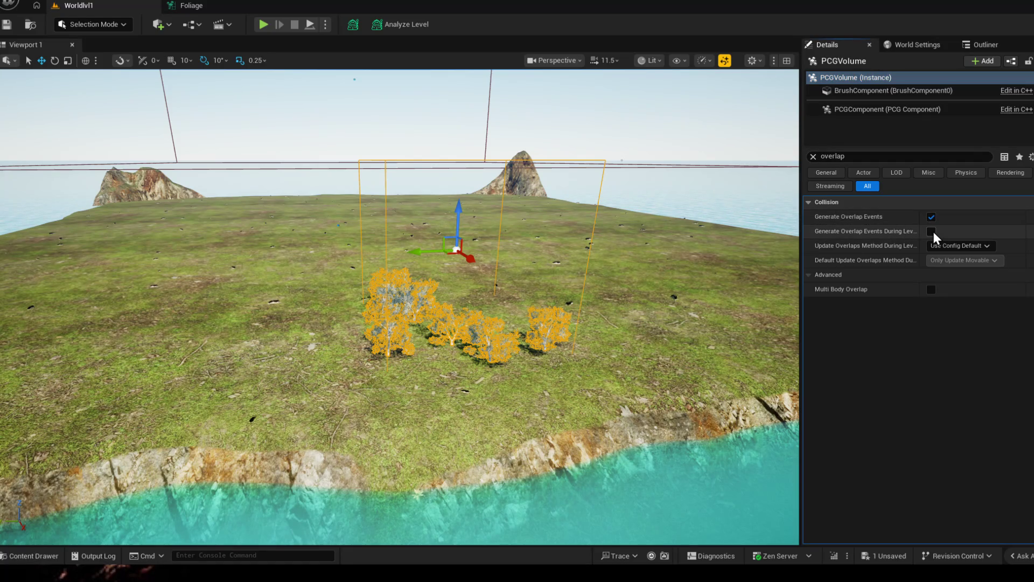
click(961, 246)
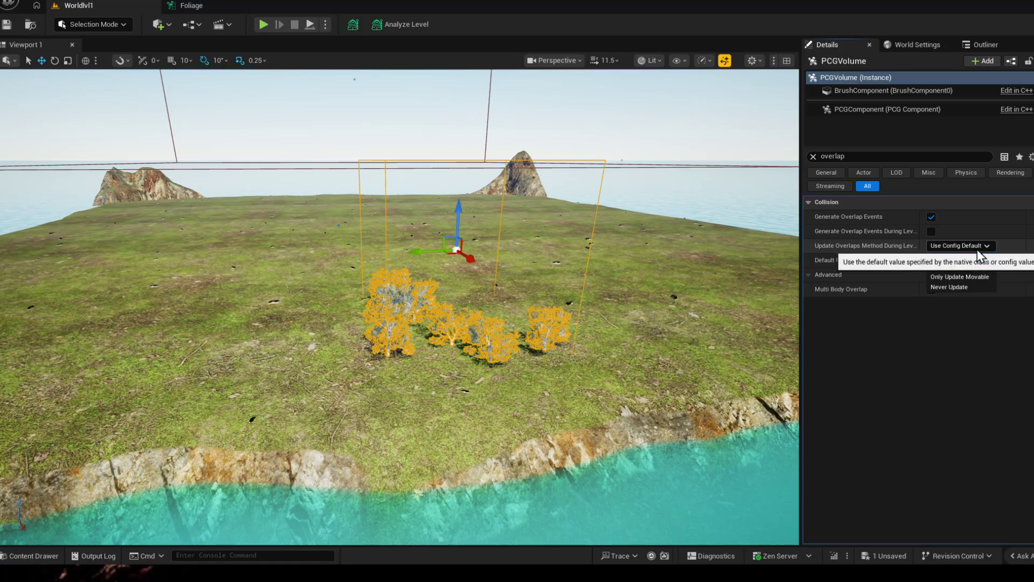
click(976, 244)
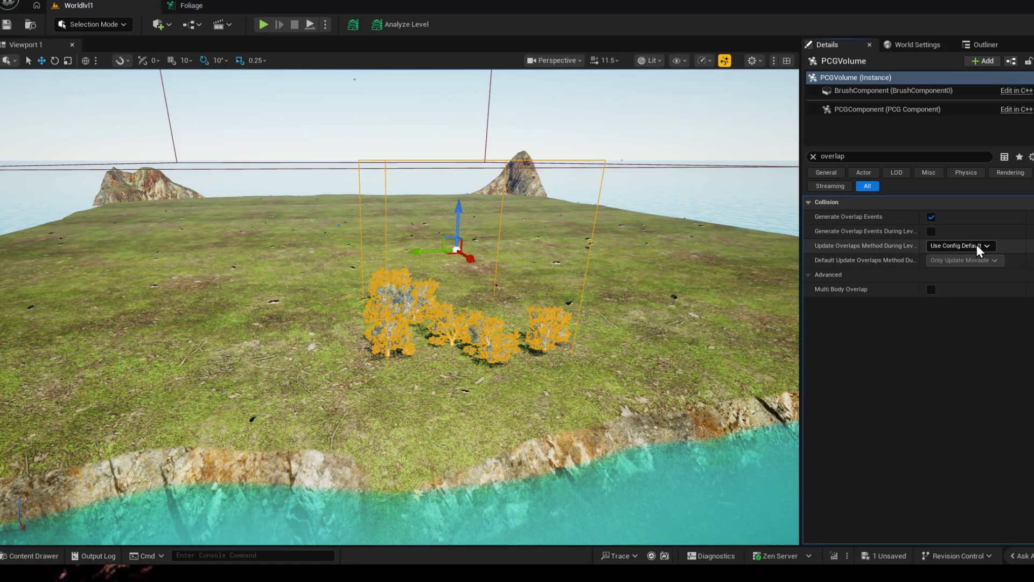
click(930, 218)
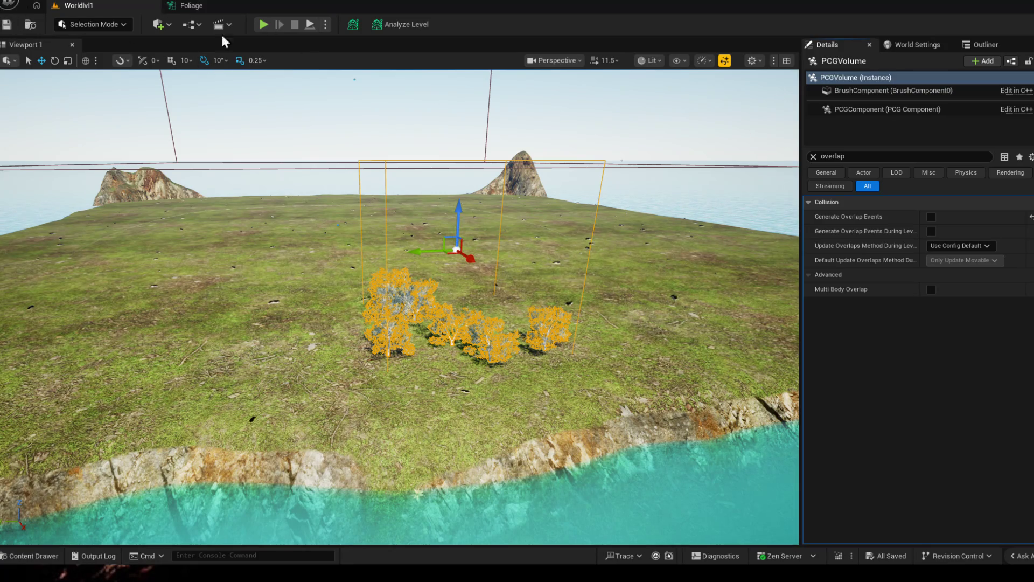
click(203, 5)
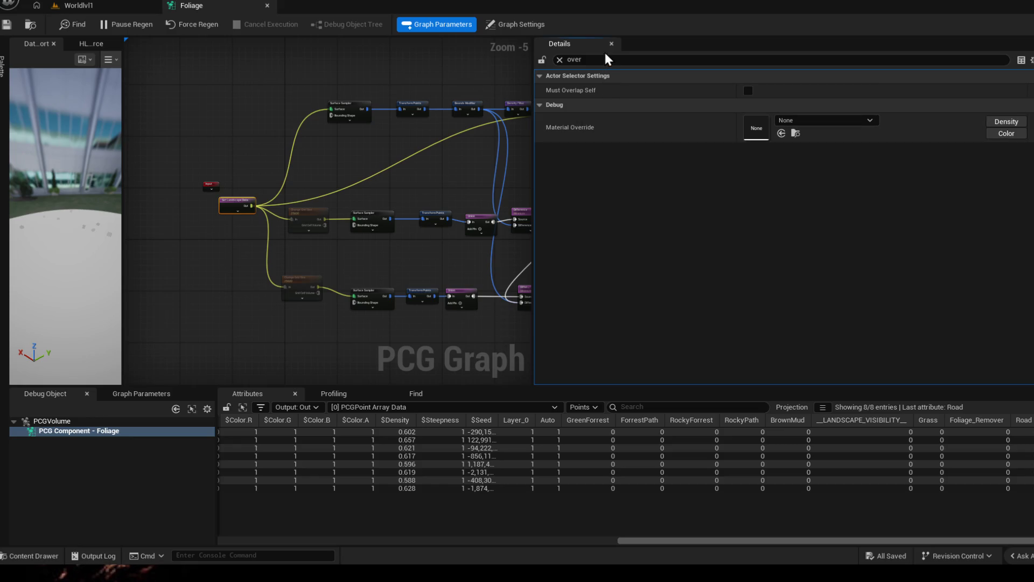
click(559, 59)
Step: Erase the mistyped 'all ror' search and take a screen capture of the Details panel
text(all ror)
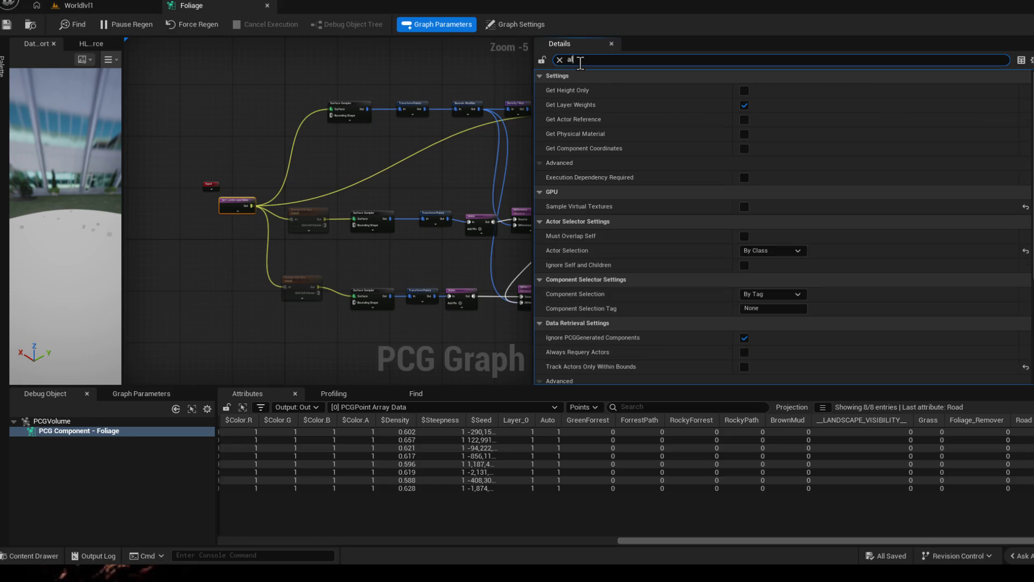
key(BackSpace)
key(BackSpace)
key(BackSpace)
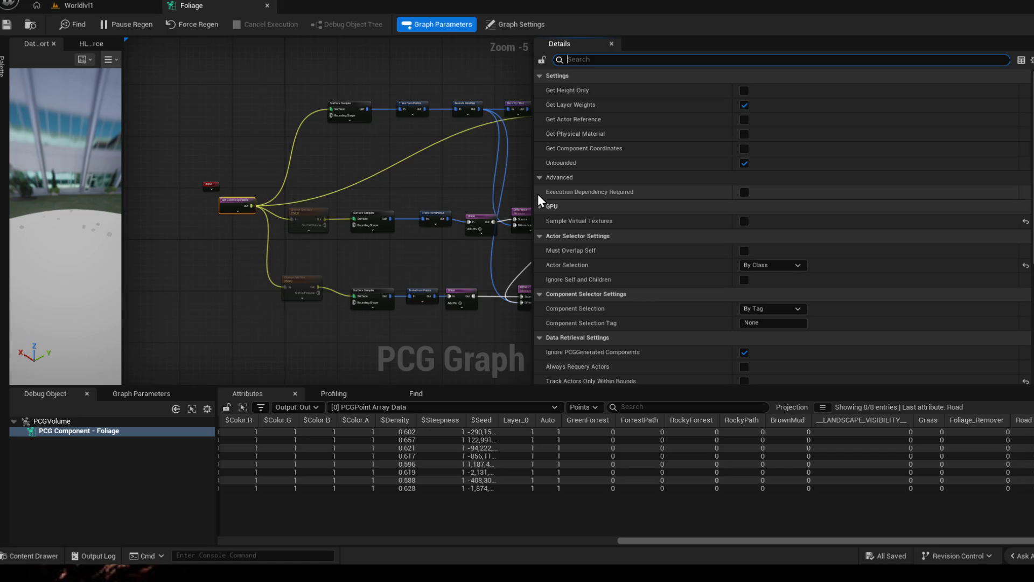
key(super+shift+s)
mouse_move(538, 192)
mouse_down()
mouse_move(825, 339)
mouse_move(1031, 340)
mouse_move(1030, 316)
mouse_up()
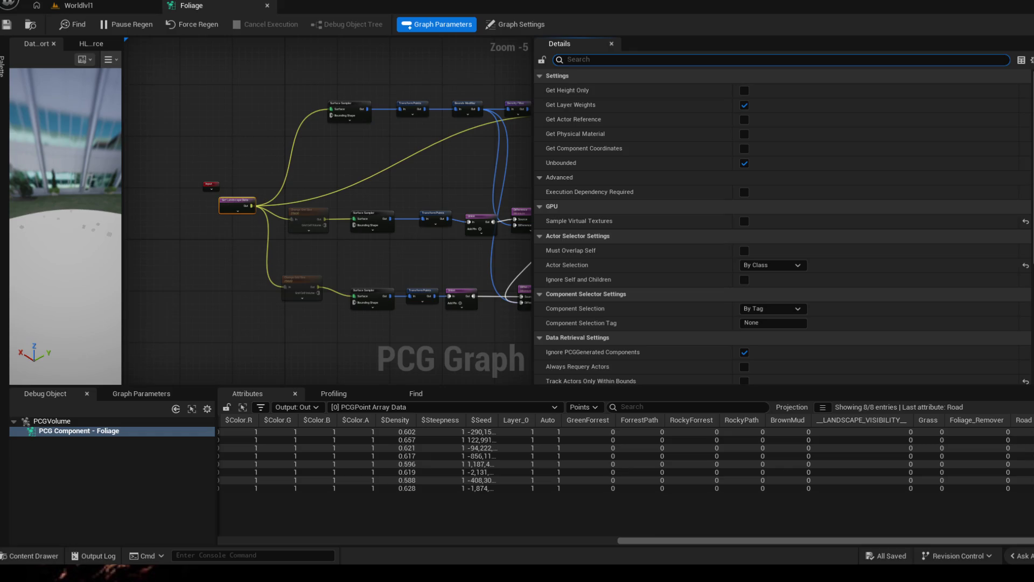
scroll(283, 298, up, 5)
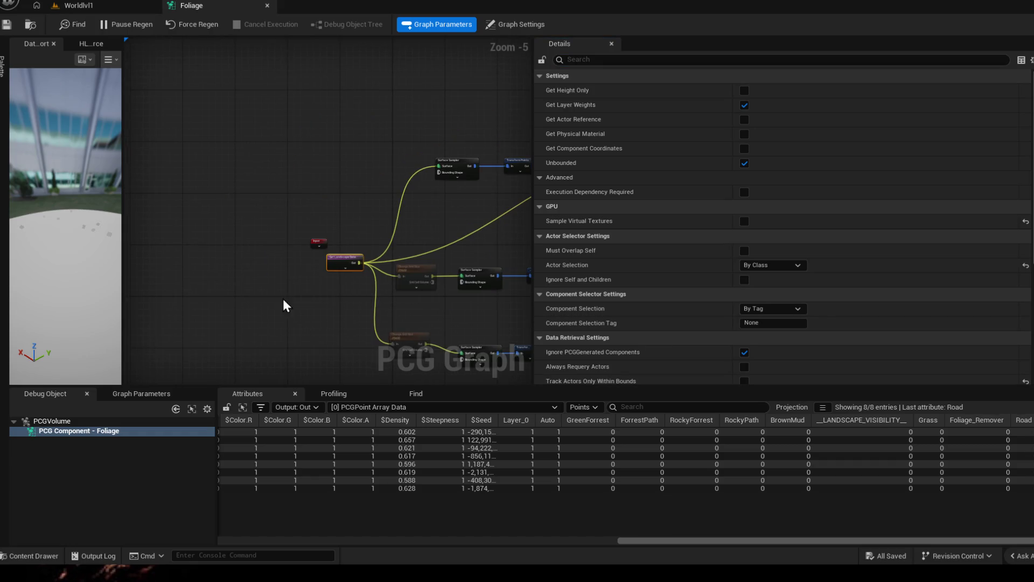
Step: Wire the Input node into Surface Sampler's Bounding Shape and save the Foliage graph
click(304, 242)
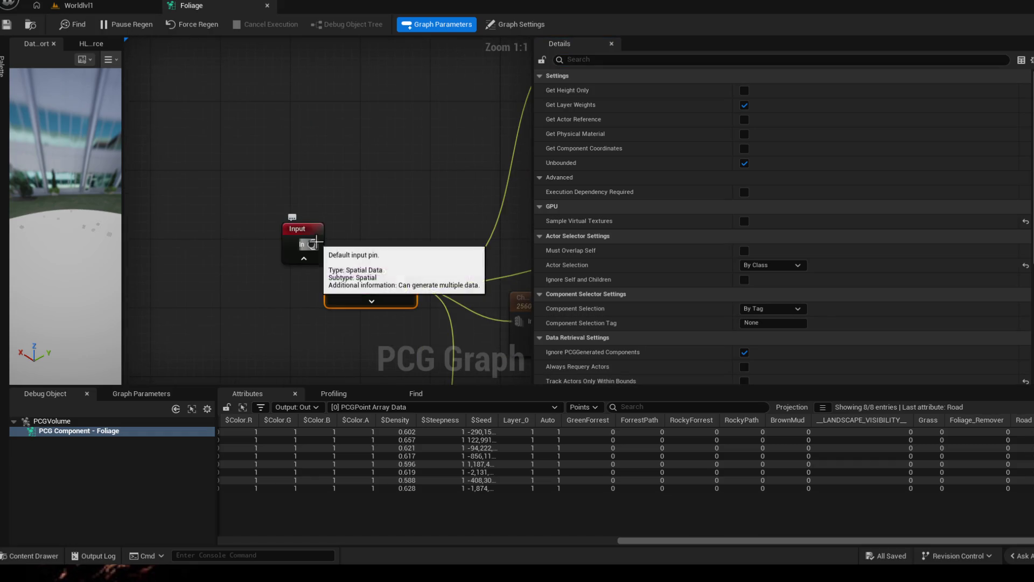
right_click(316, 246)
click(247, 299)
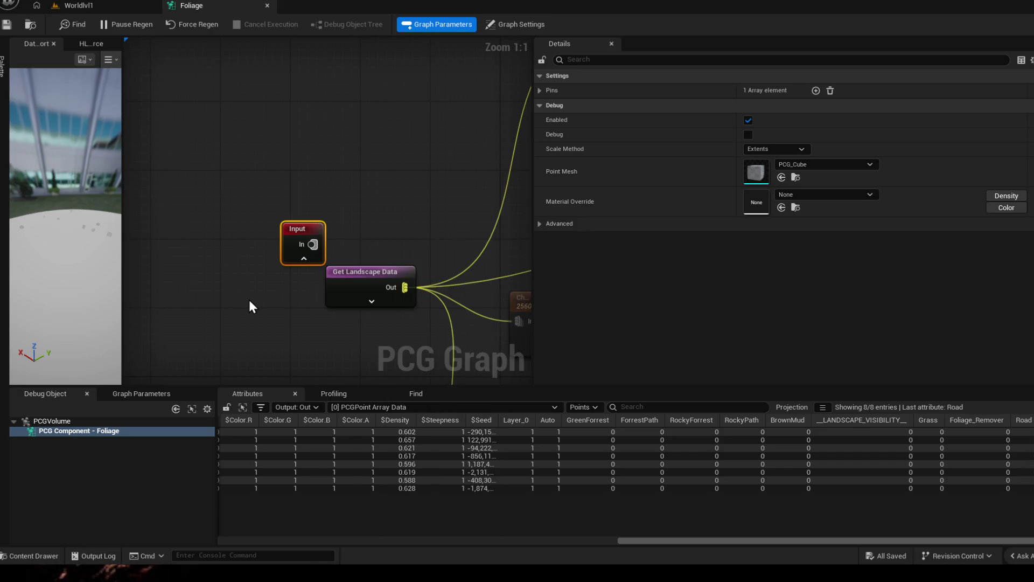
mouse_move(314, 244)
mouse_down()
mouse_move(406, 307)
mouse_move(497, 45)
mouse_move(490, 280)
mouse_move(141, 325)
mouse_move(240, 324)
mouse_move(200, 344)
mouse_move(461, 161)
mouse_up()
scroll(210, 329, down, 4)
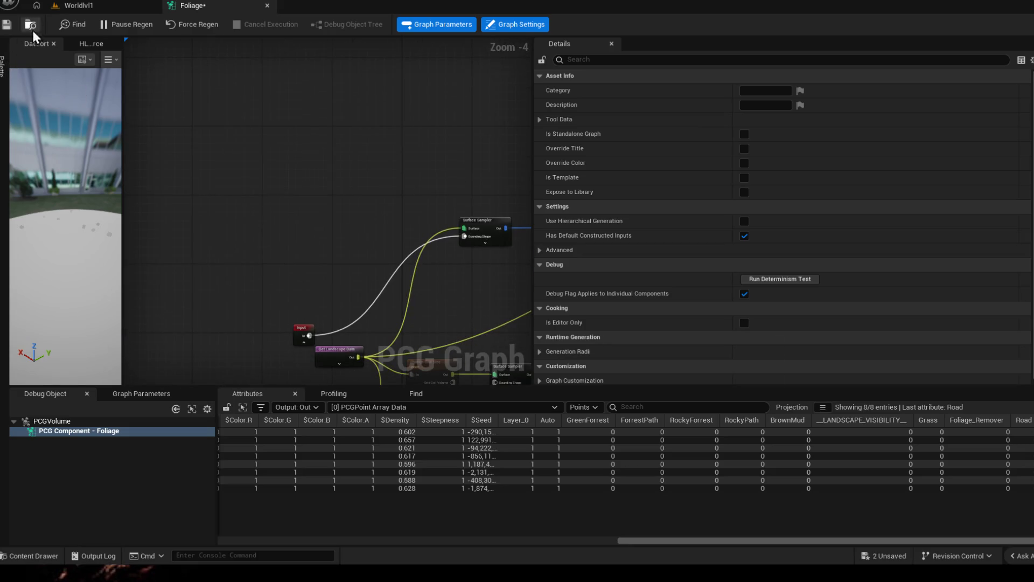
click(7, 25)
click(80, 5)
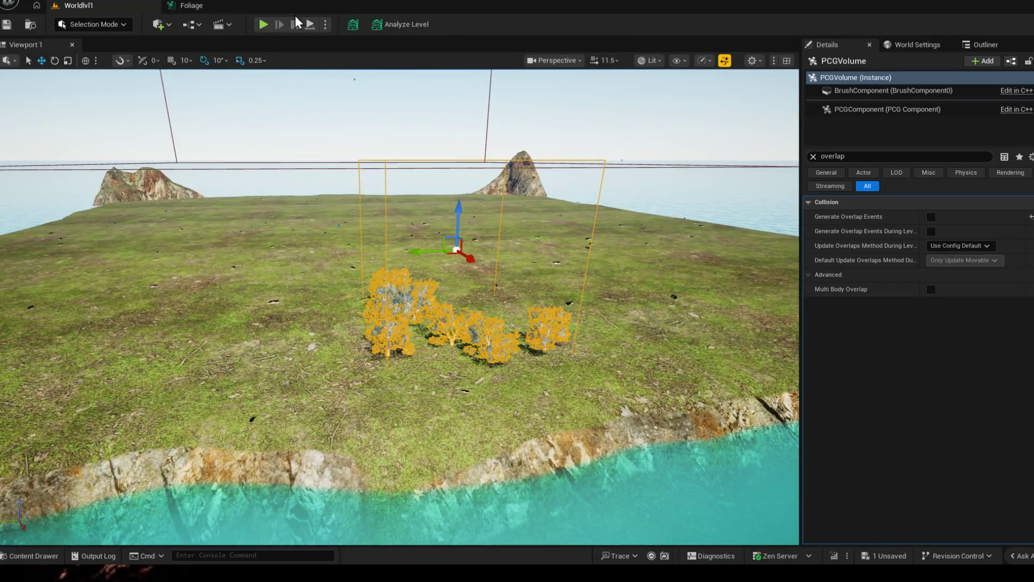
click(182, 6)
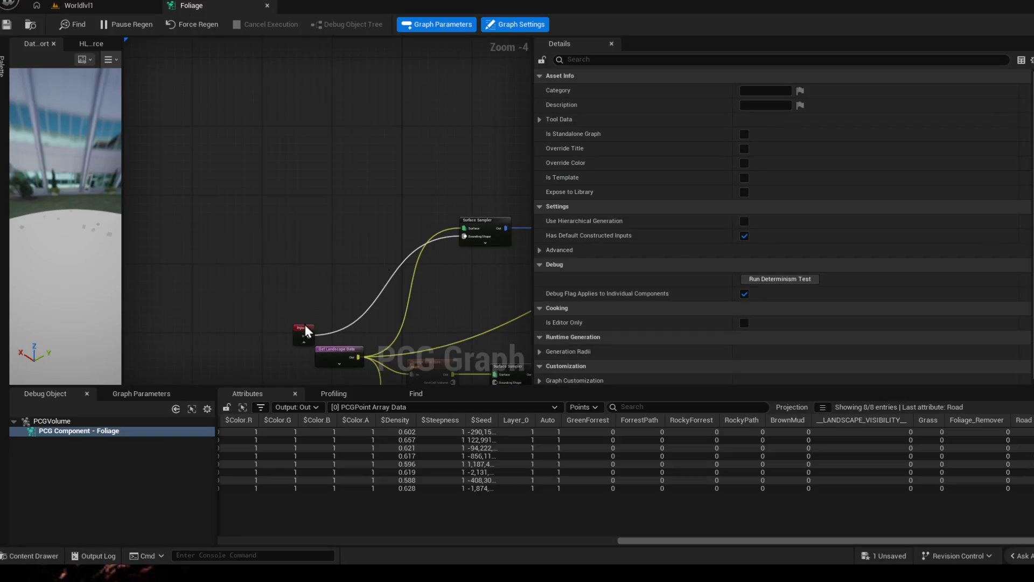
Step: Inspect Get Landscape Data and Surface Sampler outputs, then tick Unbounded on Surface Sampler
click(305, 328)
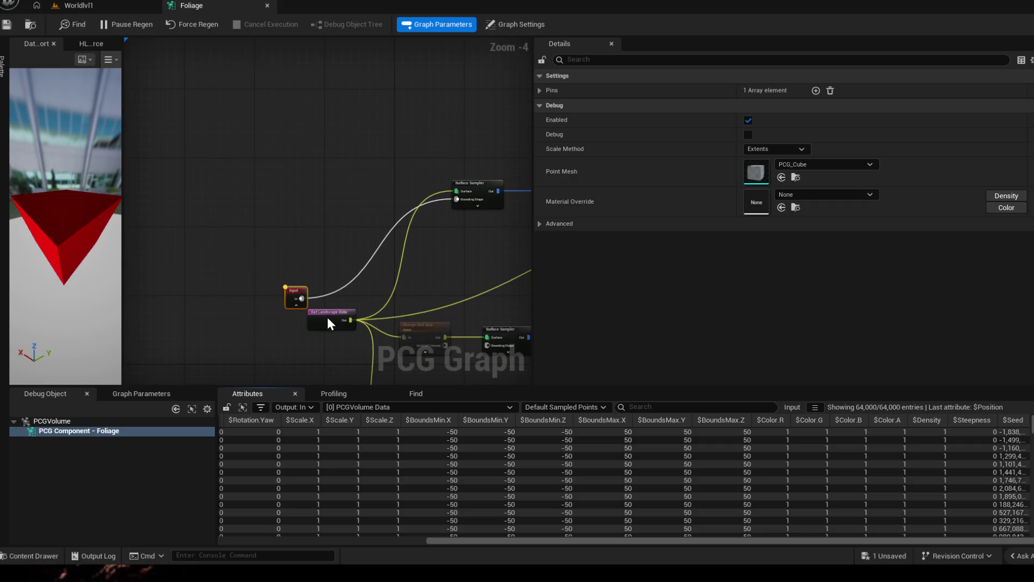
click(327, 314)
key(a)
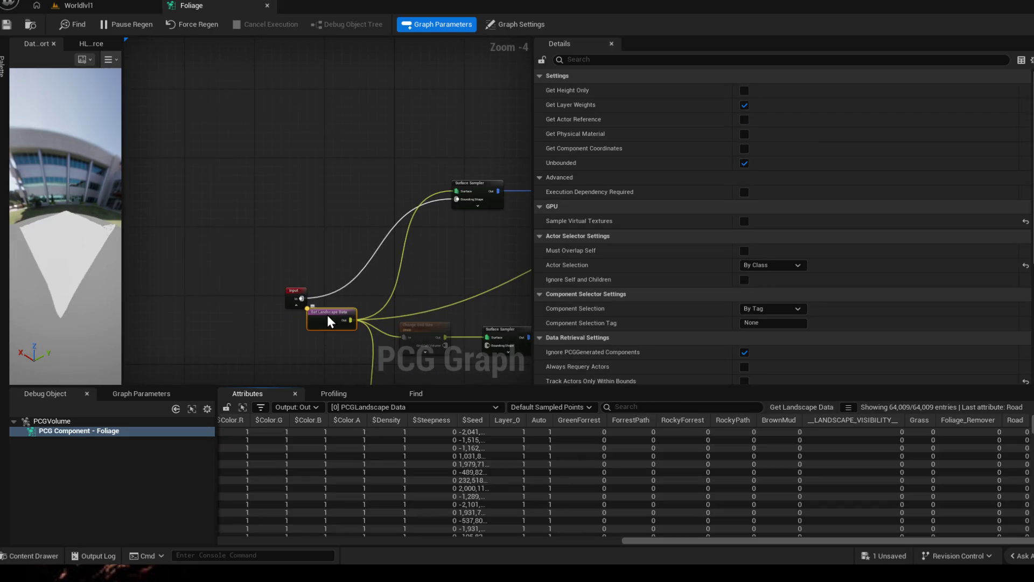
mouse_move(370, 306)
mouse_down()
mouse_move(339, 276)
mouse_move(281, 253)
mouse_up()
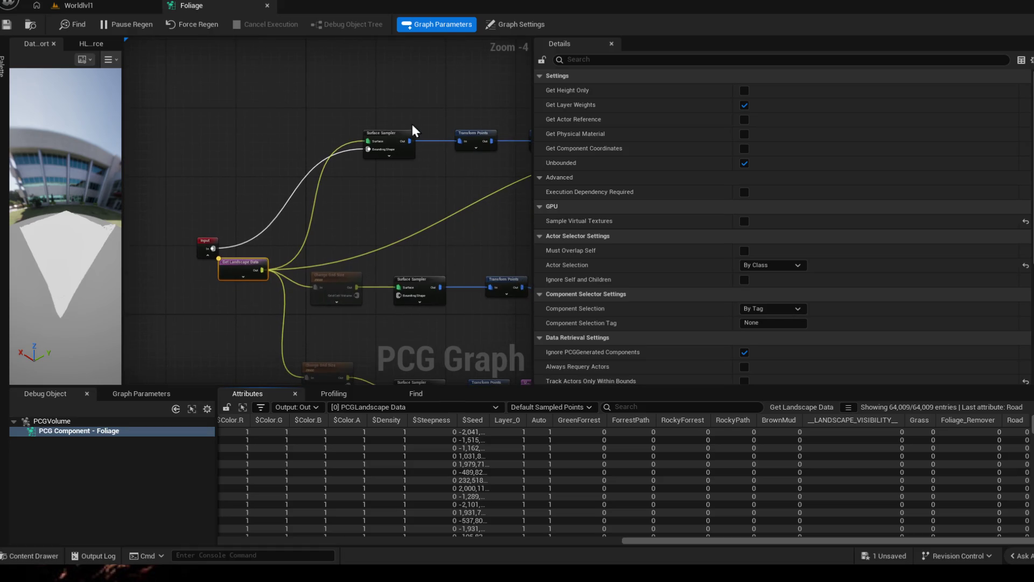
click(396, 132)
key(a)
drag(486, 141, 378, 170)
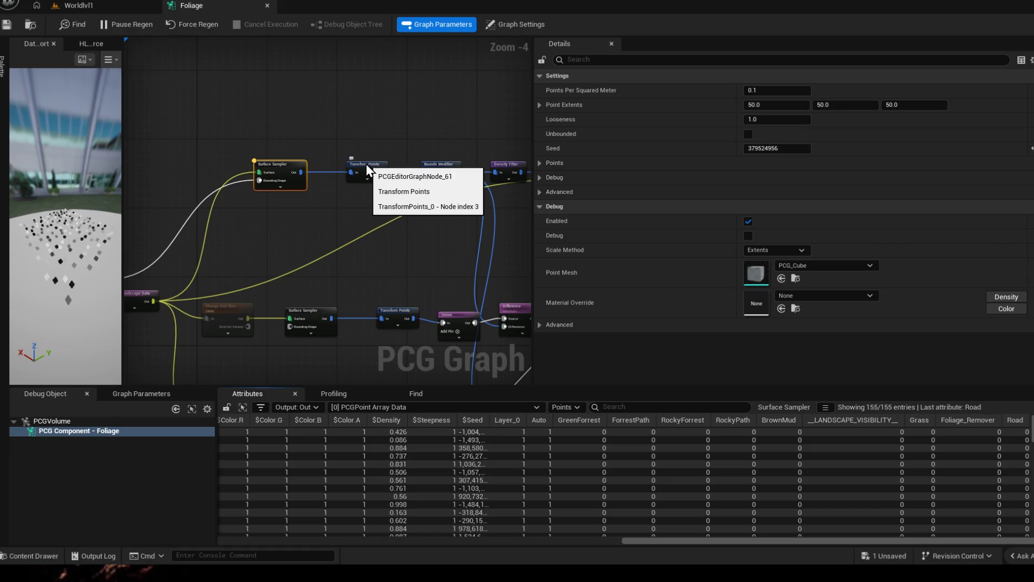
click(748, 134)
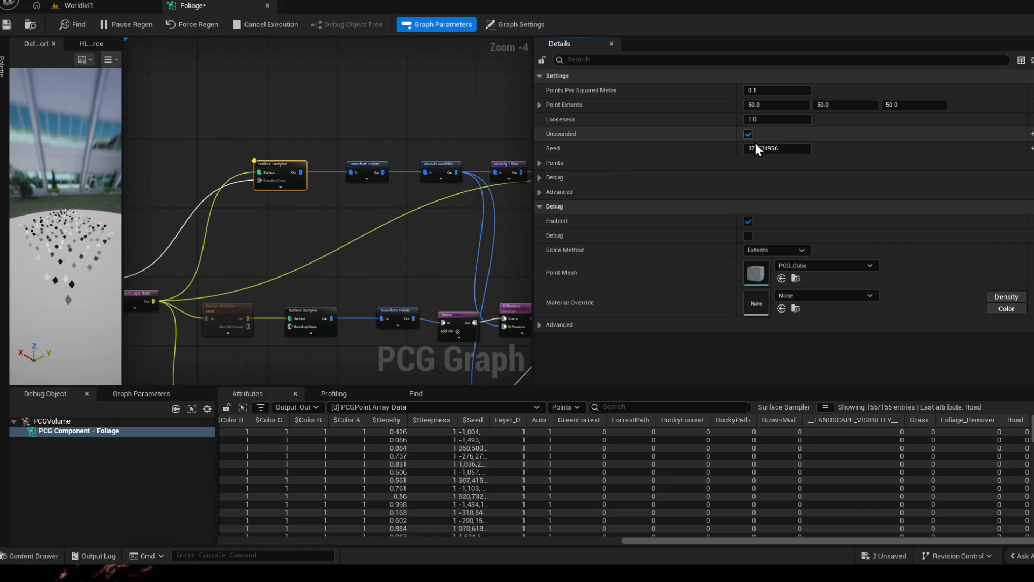
Step: In Worldlvl1, select PCGComponent, clear the 'overlap' filter, and orbit to the shoreline trees
click(72, 6)
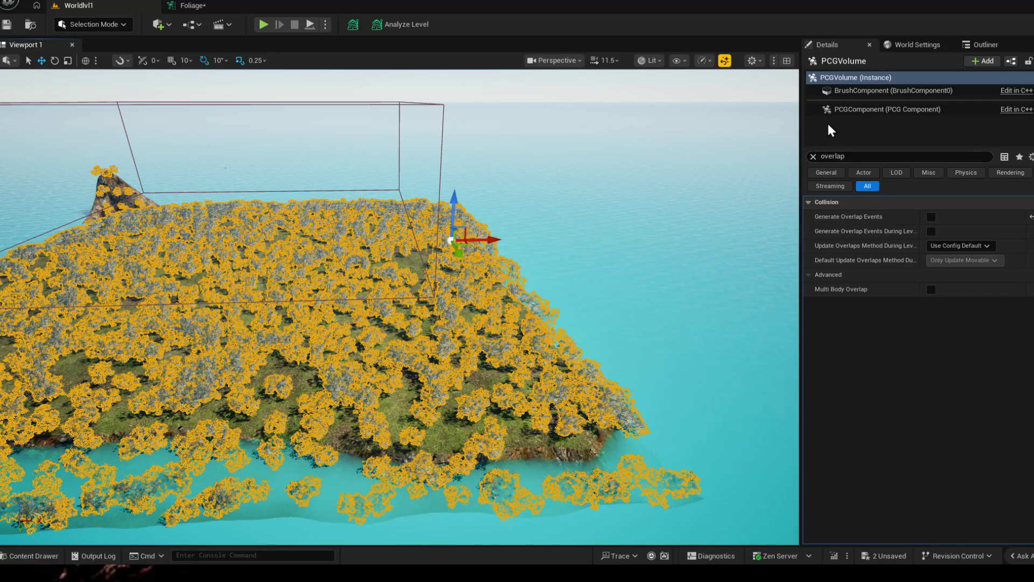
click(839, 110)
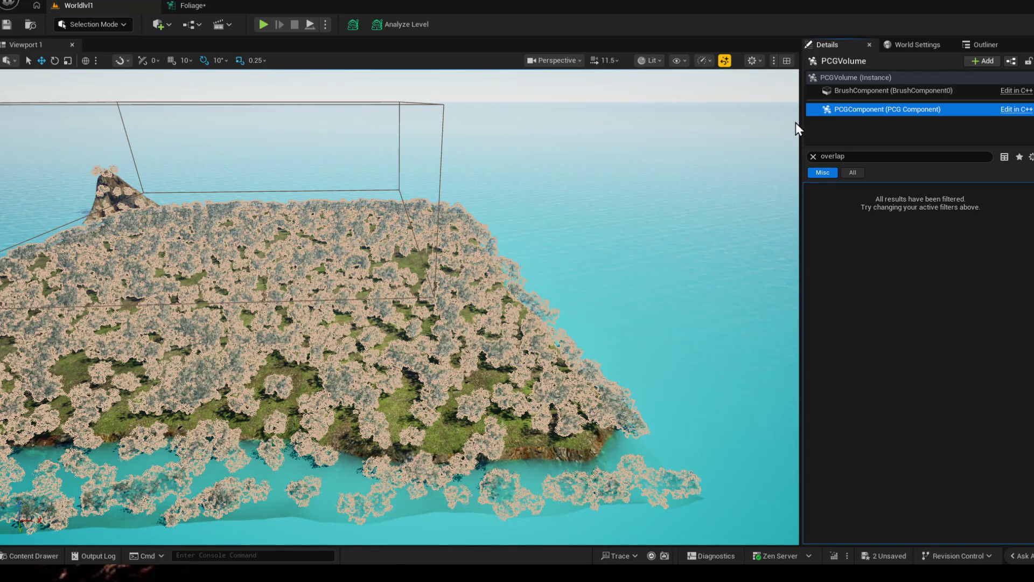
click(814, 156)
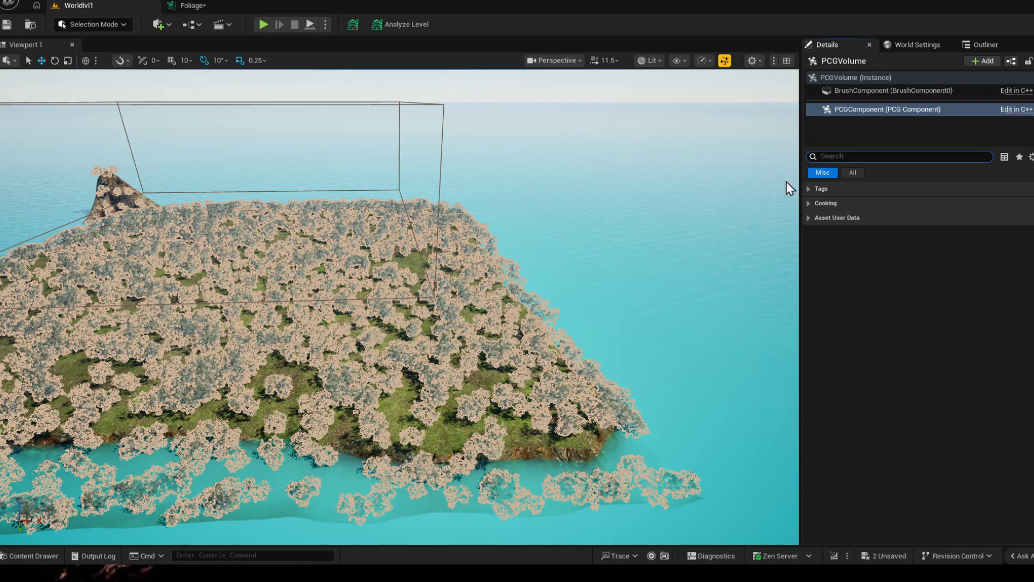
mouse_move(669, 384)
mouse_down()
mouse_move(549, 385)
mouse_move(474, 344)
mouse_move(393, 330)
mouse_up()
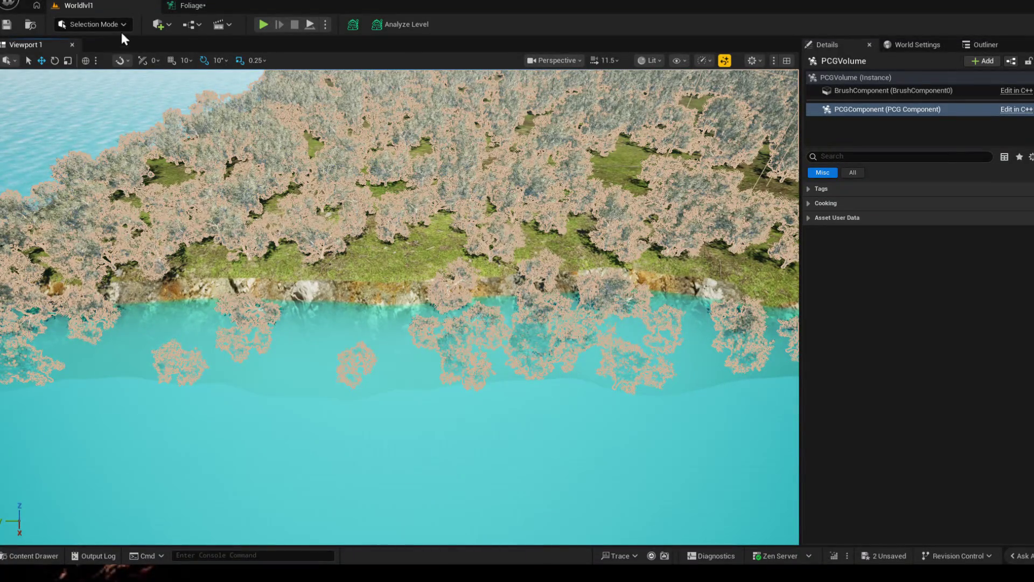
Step: Rearrange the Foliage graph and panels to show all three sampling branches and select Surface Sampler
click(189, 6)
mouse_move(470, 292)
mouse_down()
mouse_move(390, 218)
mouse_move(226, 240)
mouse_up()
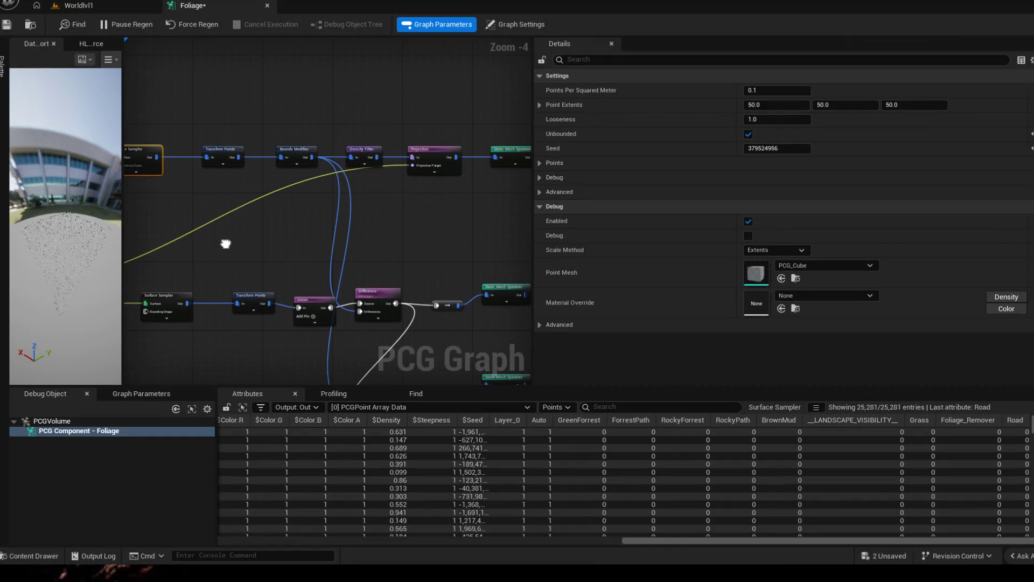
drag(287, 221, 325, 262)
mouse_move(533, 258)
mouse_down()
mouse_move(619, 247)
mouse_move(843, 253)
mouse_up()
click(587, 383)
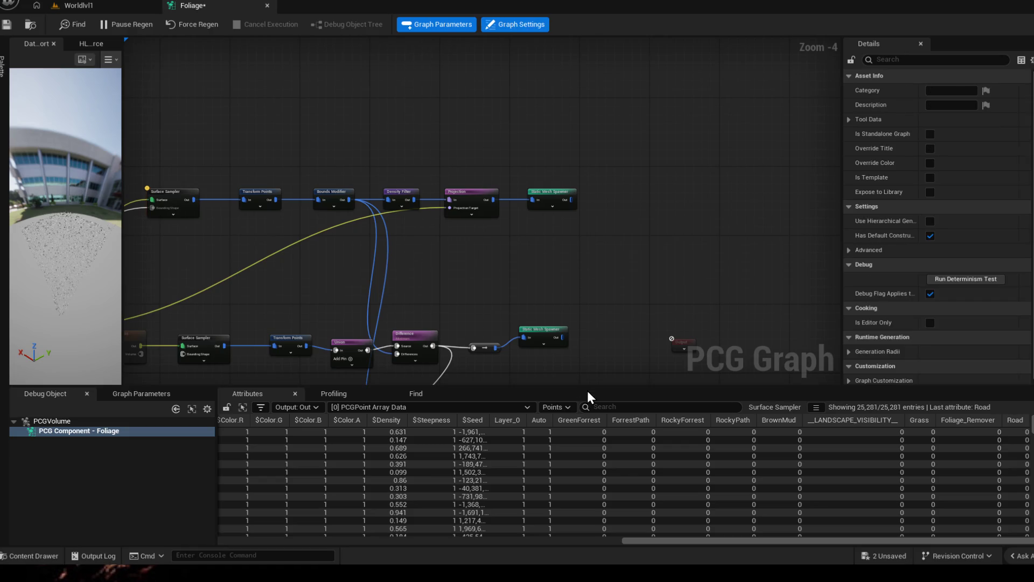
drag(587, 387, 577, 511)
drag(294, 300, 563, 313)
scroll(474, 305, up, 4)
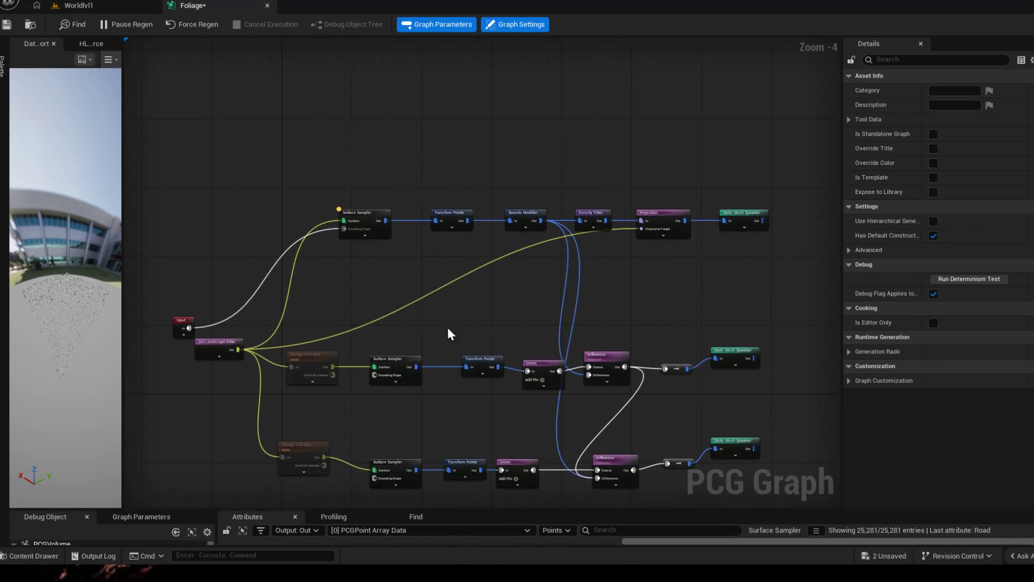
click(383, 217)
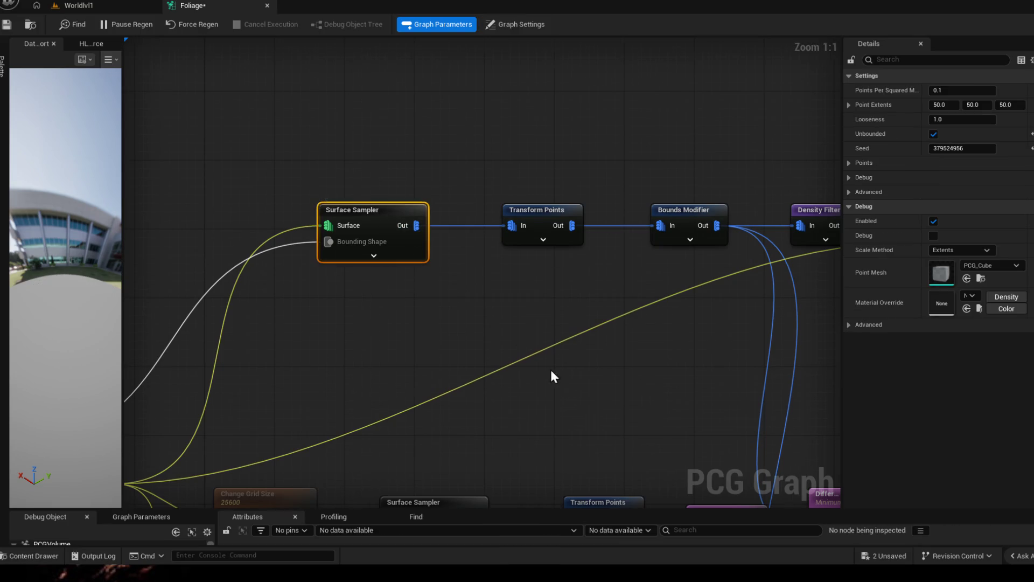
drag(554, 373, 291, 242)
click(78, 5)
click(202, 5)
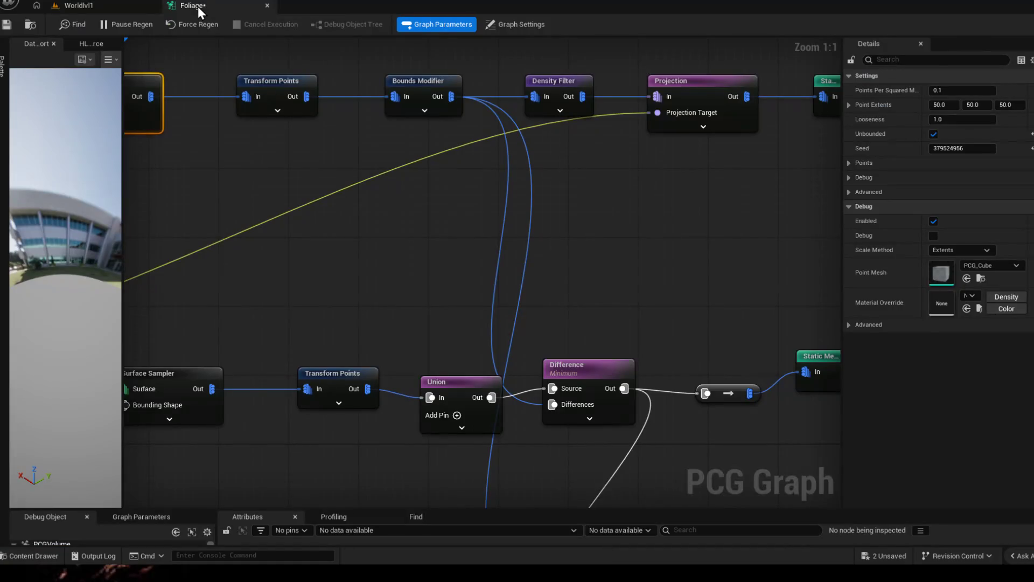
Step: Select the Projection node, widen the Details panel, and expand its advanced settings
click(107, 7)
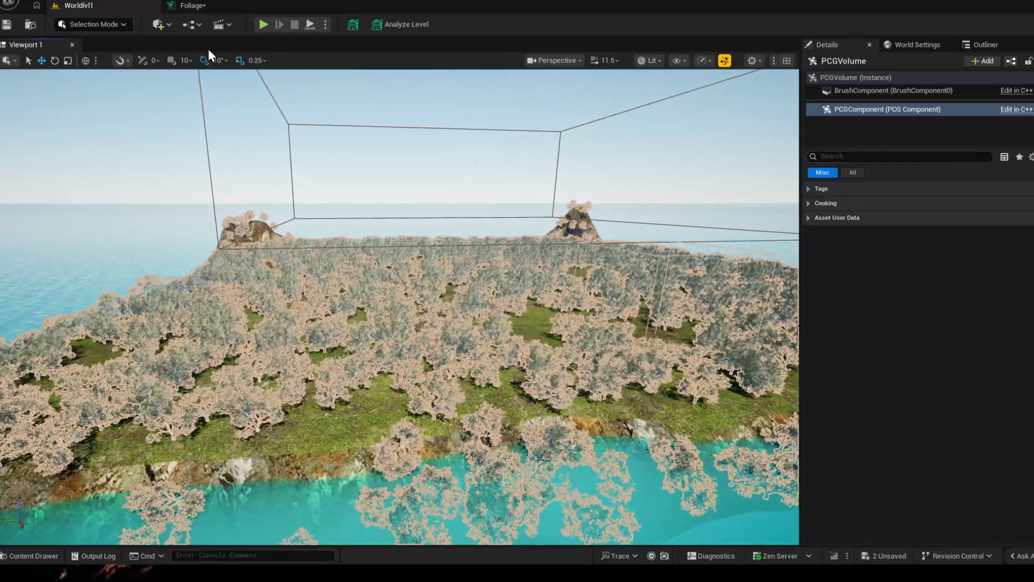
click(194, 9)
mouse_move(703, 324)
mouse_down()
mouse_move(689, 307)
mouse_move(683, 320)
mouse_up()
scroll(689, 306, down, 2)
click(653, 231)
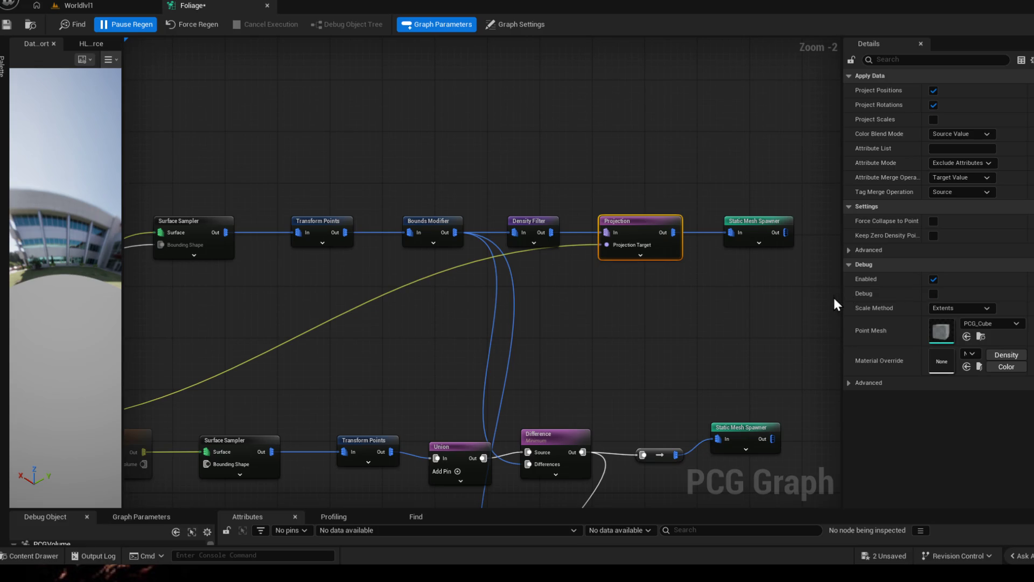
mouse_move(841, 293)
mouse_down()
mouse_move(647, 290)
mouse_move(704, 289)
mouse_up()
click(711, 249)
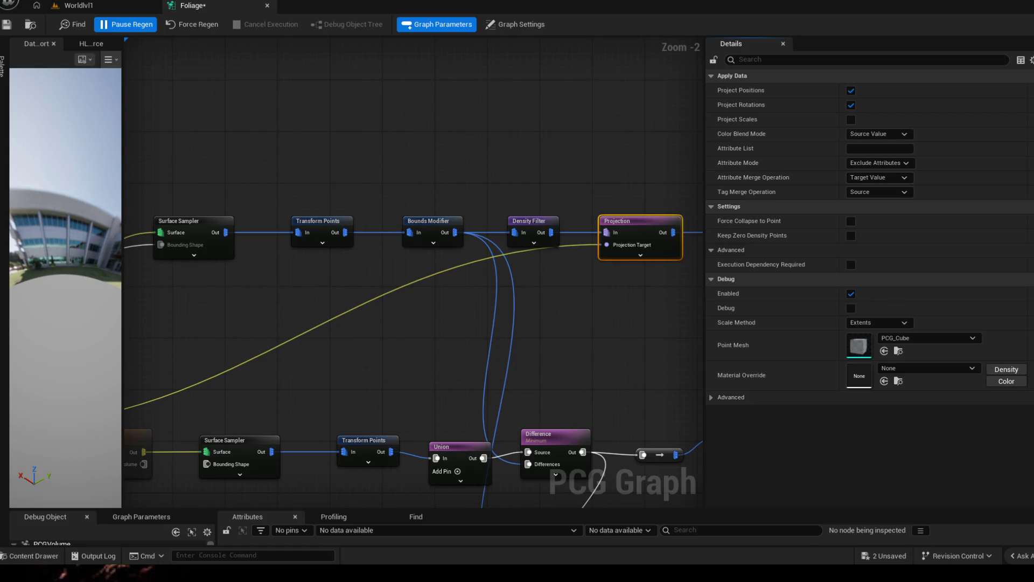
Step: Pan the graph to bring the right-hand nodes into view
mouse_move(587, 311)
mouse_down()
mouse_move(477, 321)
mouse_move(554, 281)
mouse_move(595, 296)
mouse_move(454, 306)
mouse_up()
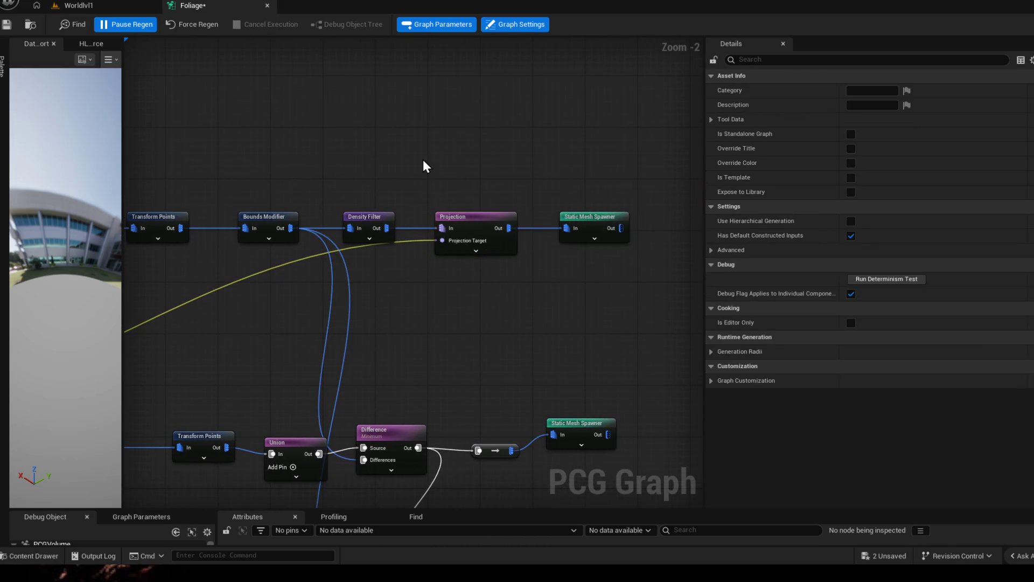
Step: Duplicate the lower Difference node above the upper chain and feed Density Filter's output into it
drag(422, 159, 635, 253)
drag(474, 215, 645, 217)
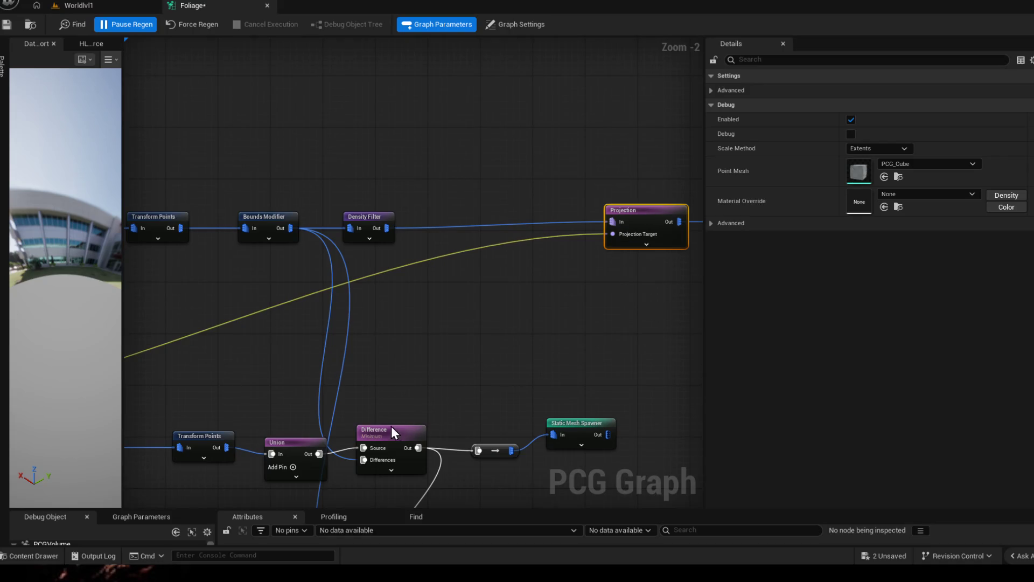
click(393, 431)
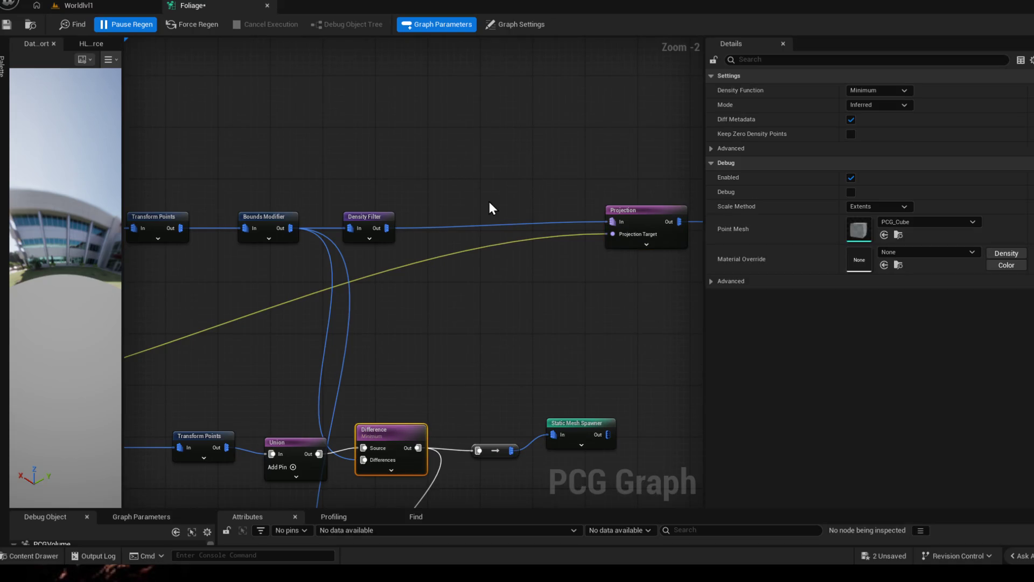
key(ctrl+d)
drag(510, 206, 479, 151)
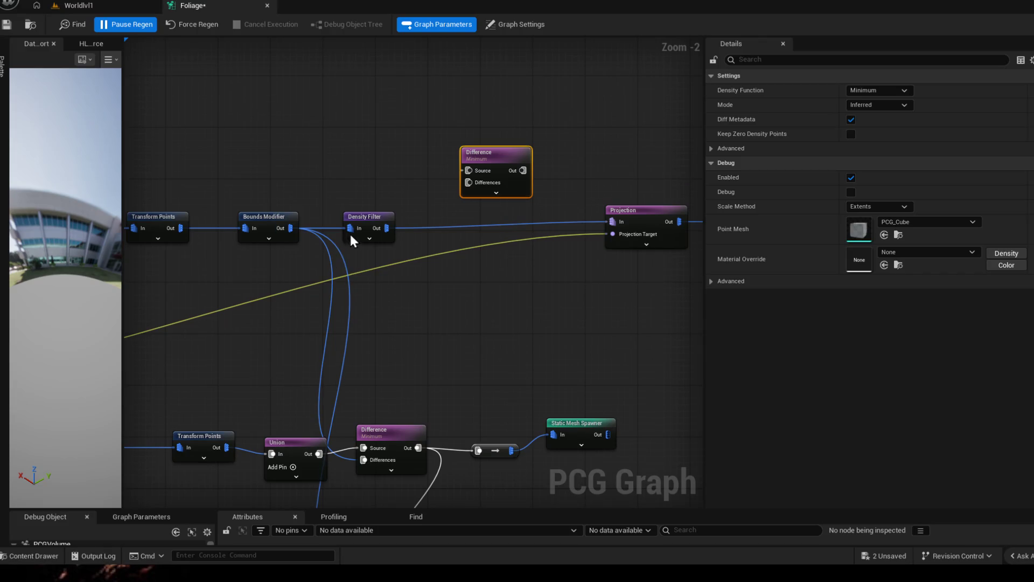
mouse_move(387, 228)
mouse_down()
mouse_move(478, 170)
mouse_move(469, 171)
mouse_move(623, 216)
mouse_move(613, 221)
mouse_up()
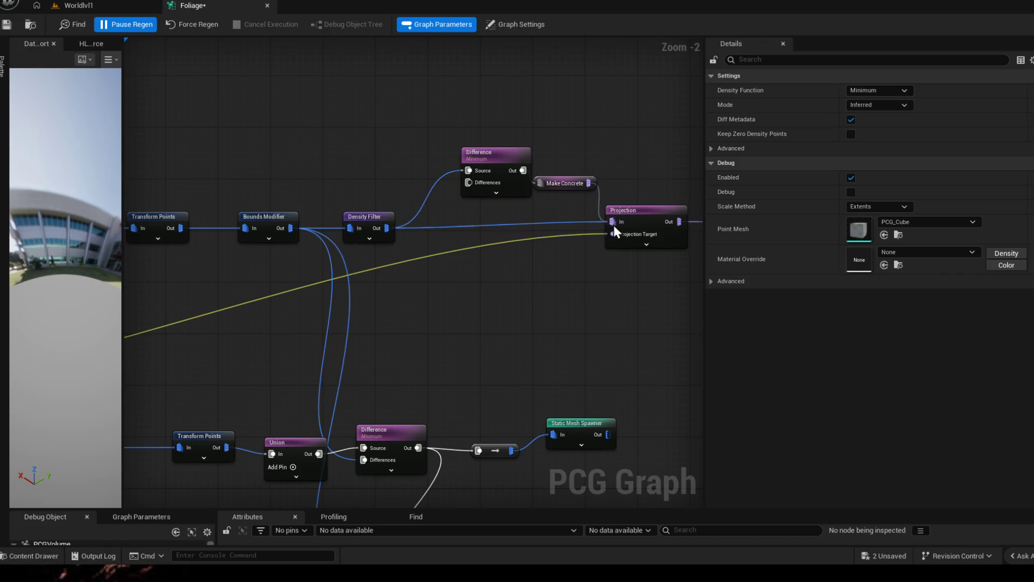
Step: Move Projection under the new Difference node and reconnect Density Filter's output to Projection's input
alt+click(518, 225)
mouse_move(581, 195)
mouse_down()
mouse_move(395, 207)
mouse_move(464, 203)
mouse_move(512, 143)
mouse_move(415, 176)
mouse_up()
mouse_move(493, 189)
mouse_down()
mouse_move(353, 196)
mouse_move(321, 183)
mouse_up()
drag(237, 207, 302, 203)
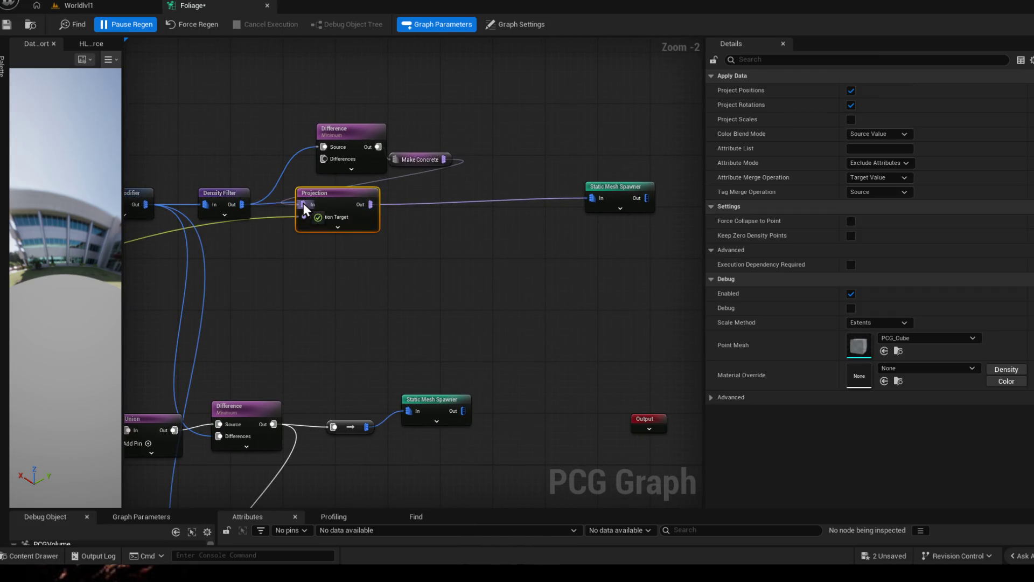
click(292, 154)
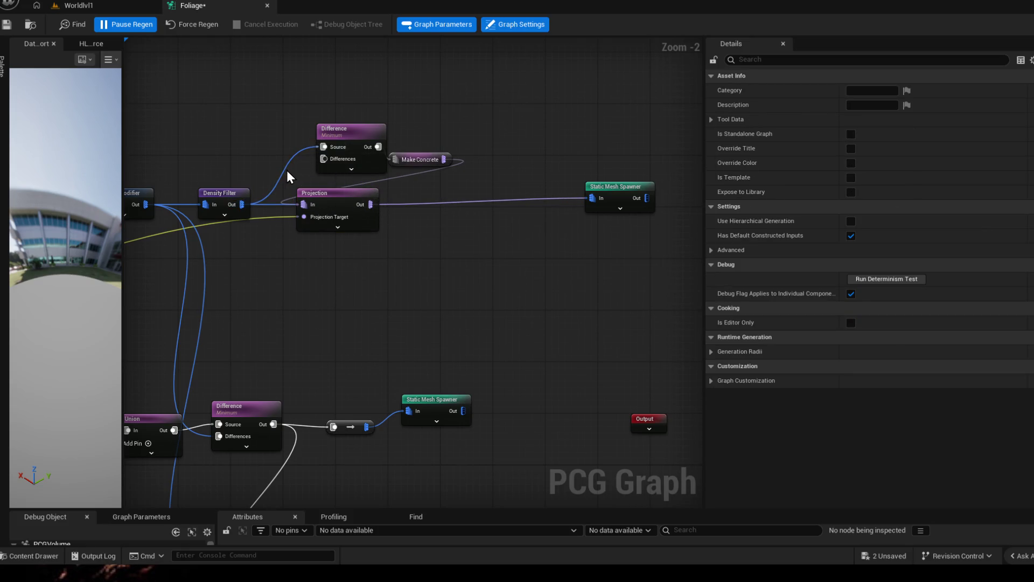
mouse_move(323, 147)
mouse_down()
mouse_move(371, 206)
mouse_move(256, 145)
mouse_up()
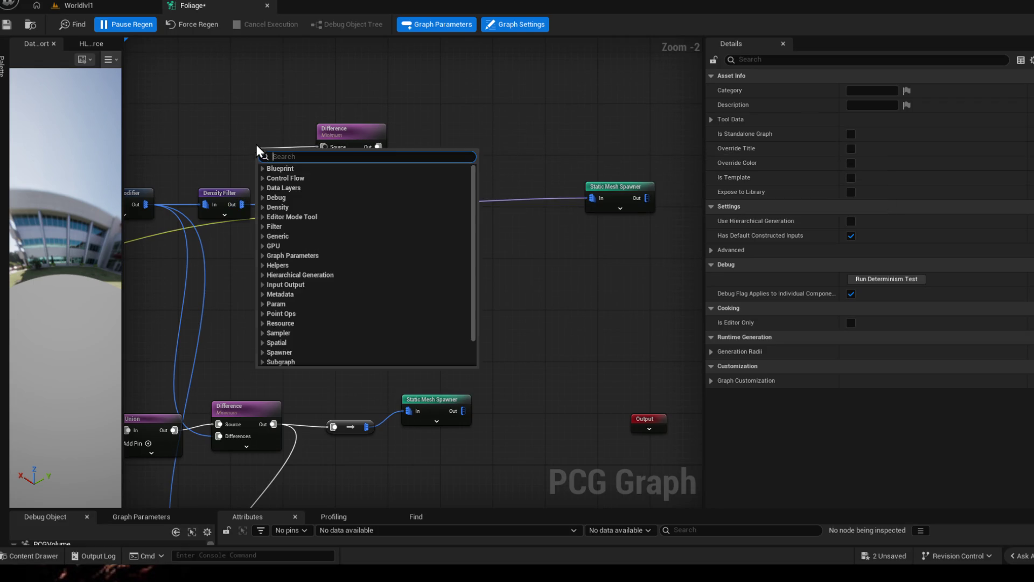
Step: Move the Difference and Make Concrete nodes up and to the left, side by side
click(483, 103)
mouse_move(350, 129)
mouse_down()
mouse_move(306, 93)
mouse_move(283, 91)
mouse_up()
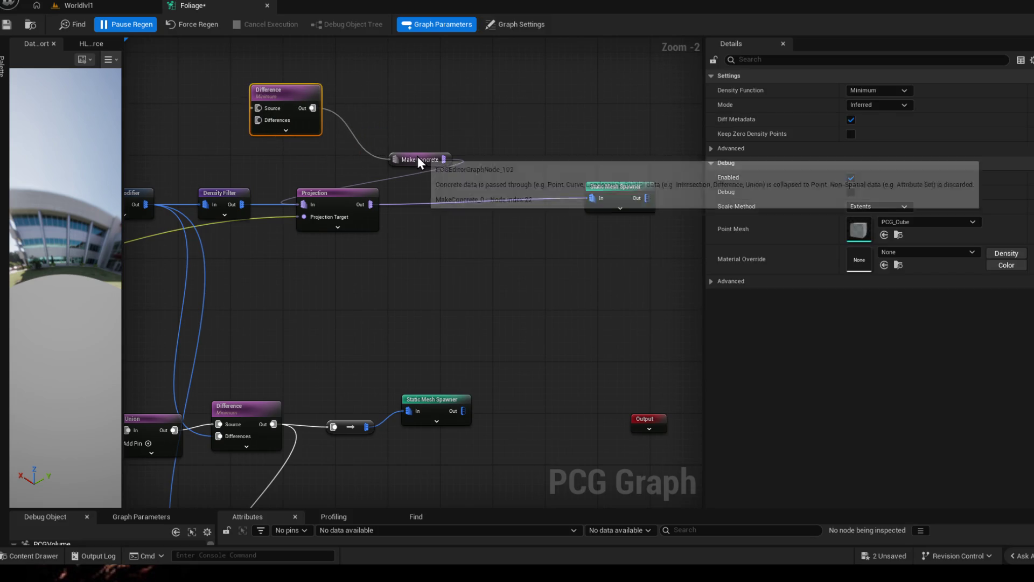
drag(418, 156, 357, 109)
drag(383, 209, 398, 212)
Step: Add a trial Get Landscape Data node, expand and collapse its pins, then delete it
right_click(398, 151)
text(get)
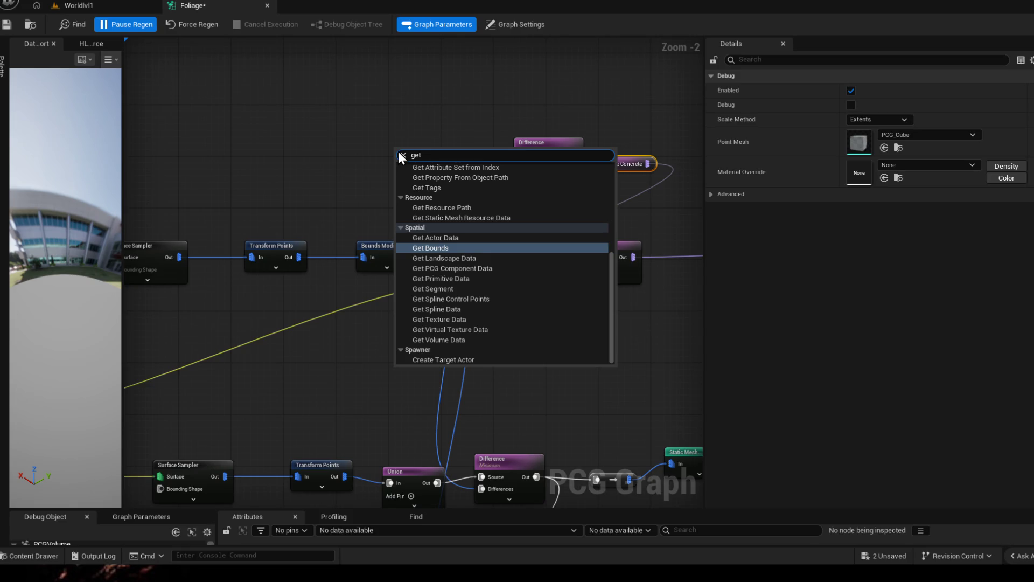
text(landscape)
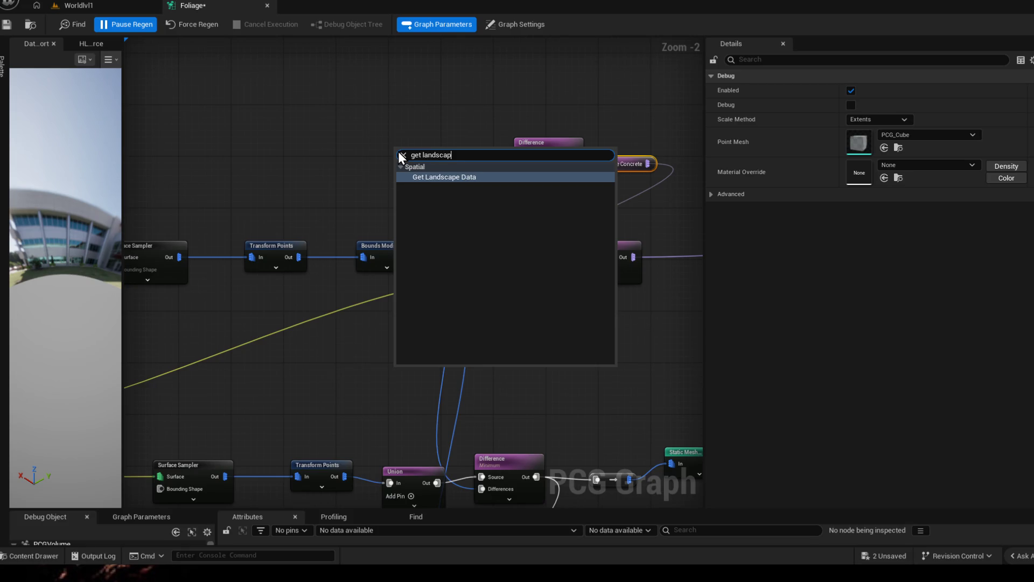
key(Return)
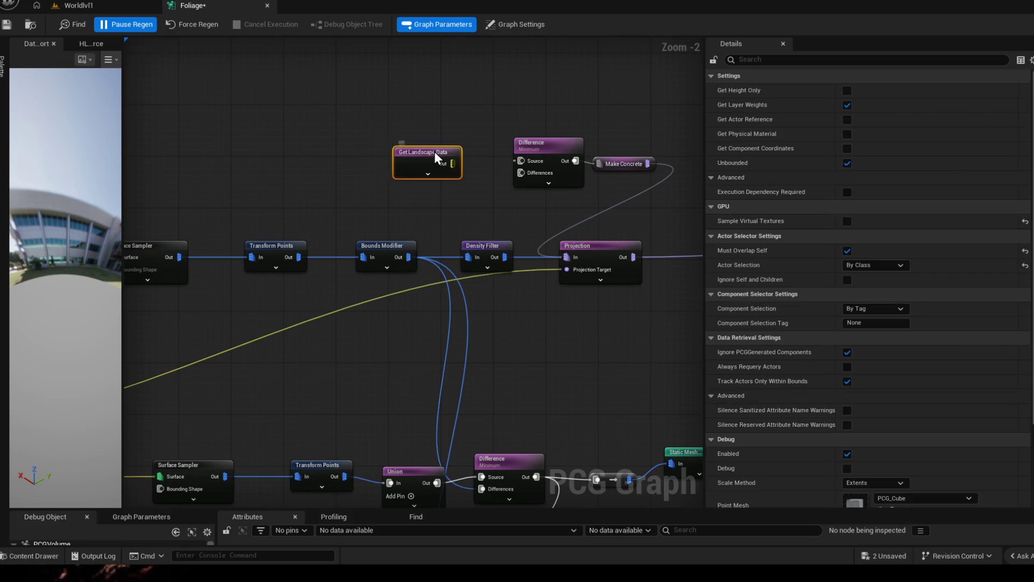
drag(434, 151, 352, 140)
click(344, 164)
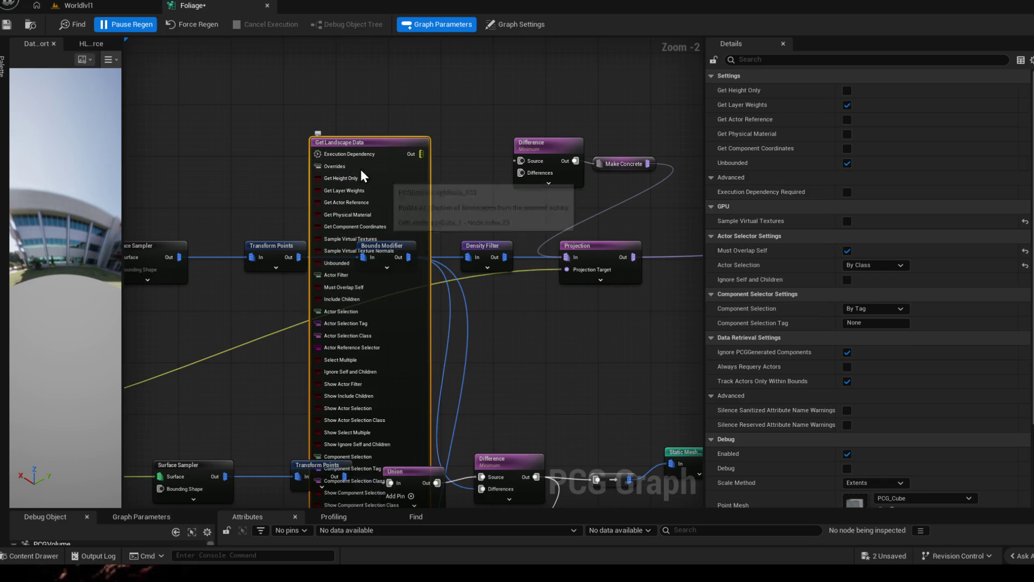
mouse_move(464, 340)
mouse_down()
mouse_move(497, 116)
mouse_move(529, 358)
mouse_up()
click(401, 289)
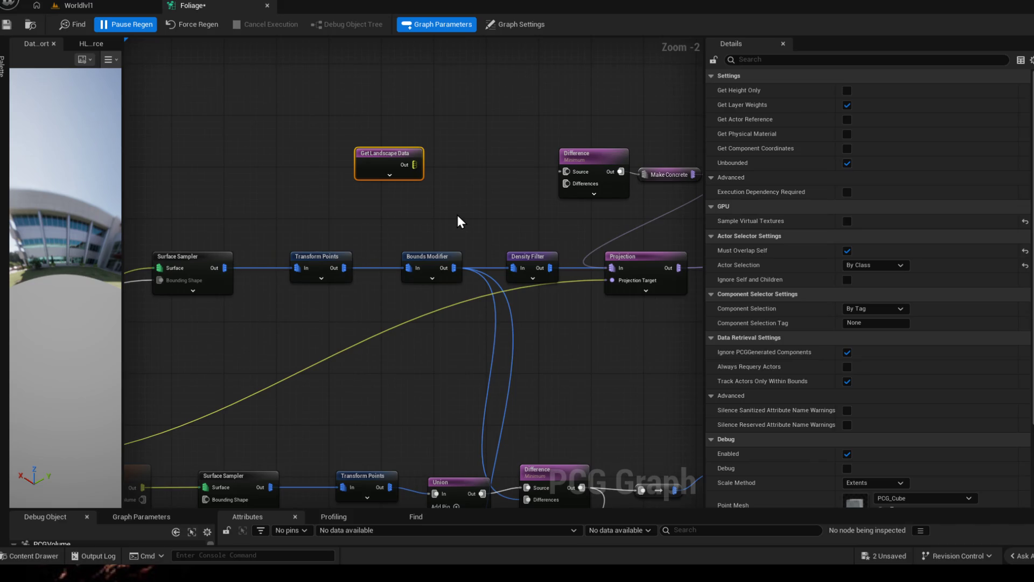
key(Delete)
drag(560, 205, 420, 202)
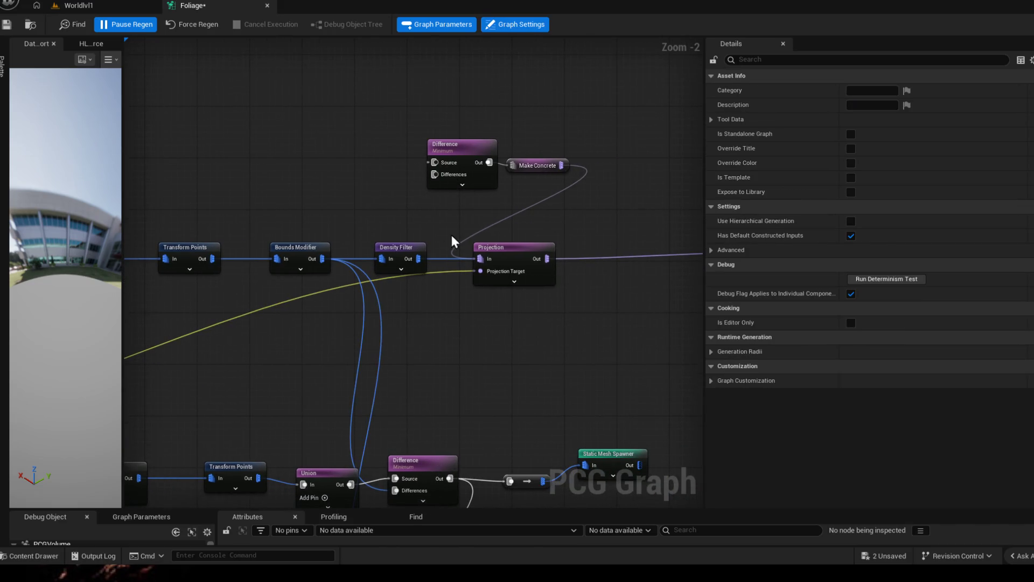
Step: Pan to inspect the Surface Sampler, landscape input, Difference, Projection and spawner nodes
drag(570, 217, 592, 203)
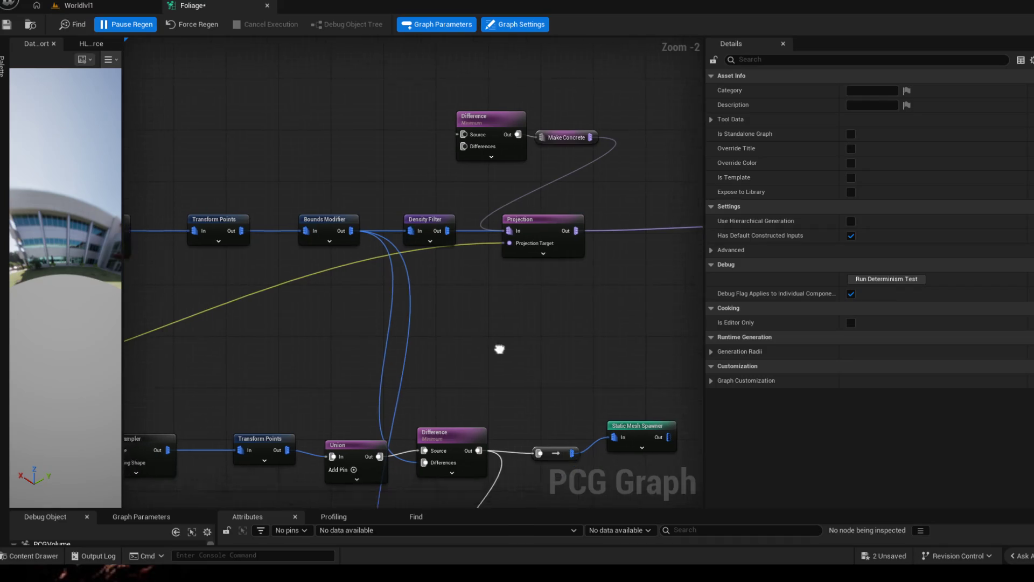
drag(499, 349, 512, 320)
mouse_move(271, 335)
mouse_down()
mouse_move(514, 278)
mouse_move(436, 353)
mouse_move(512, 256)
mouse_up()
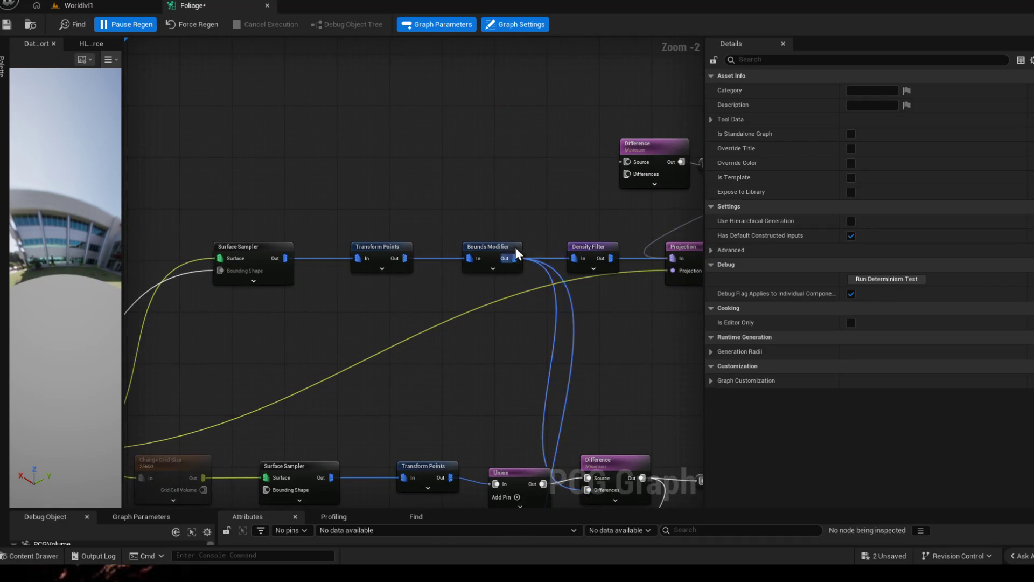
drag(503, 301, 370, 195)
Step: Expand and collapse the top Difference node's extra pins
click(434, 185)
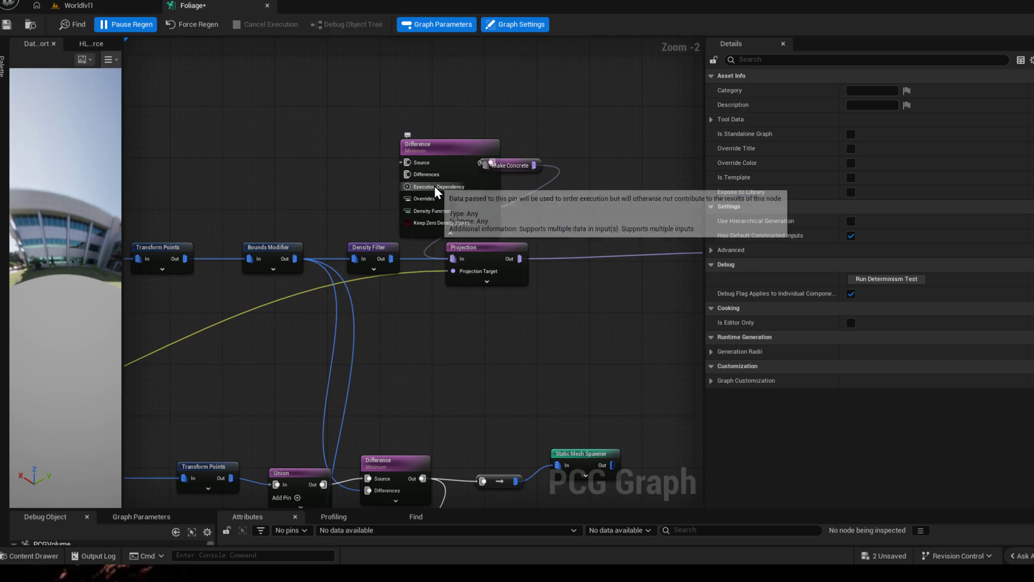
click(451, 233)
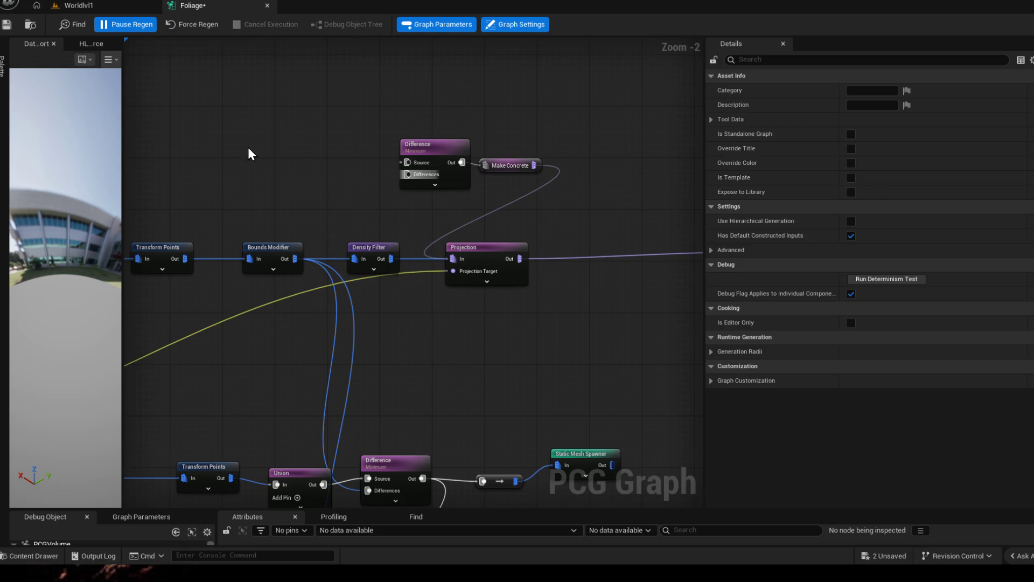
right_click(378, 116)
Step: Add Get Landscape Data and a Surface Sampler, wiring its Out into the sampler's Surface pin
text(get land)
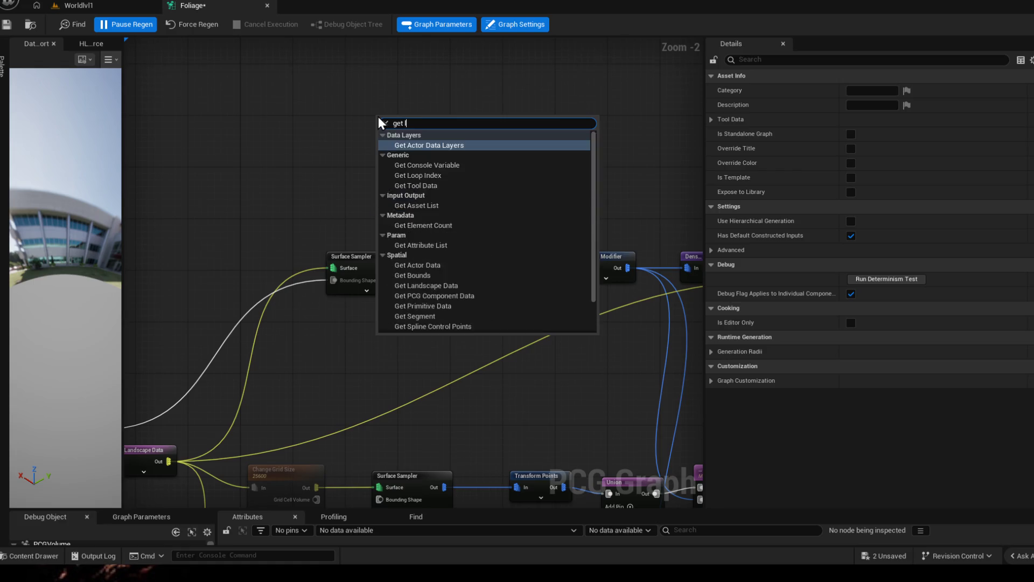
key(Return)
right_click(546, 137)
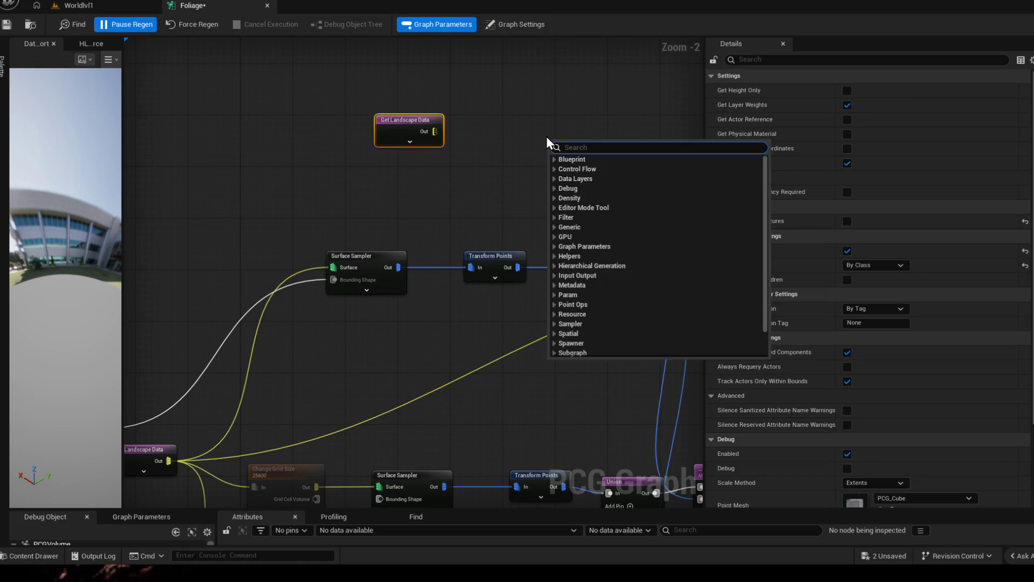
text(surface)
key(Return)
drag(564, 143, 514, 120)
drag(434, 132, 502, 132)
mouse_move(635, 127)
mouse_down()
mouse_move(558, 129)
mouse_move(526, 154)
mouse_move(488, 151)
mouse_up()
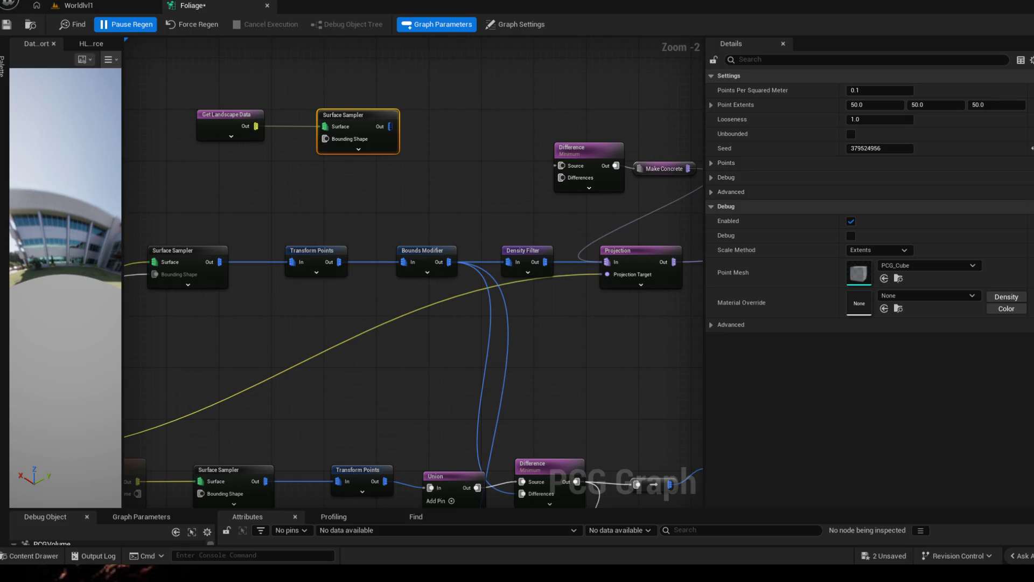
drag(389, 126, 492, 105)
Step: Add a Normal To Density node after the Surface Sampler, then review the sampler and landscape settings
text(norma)
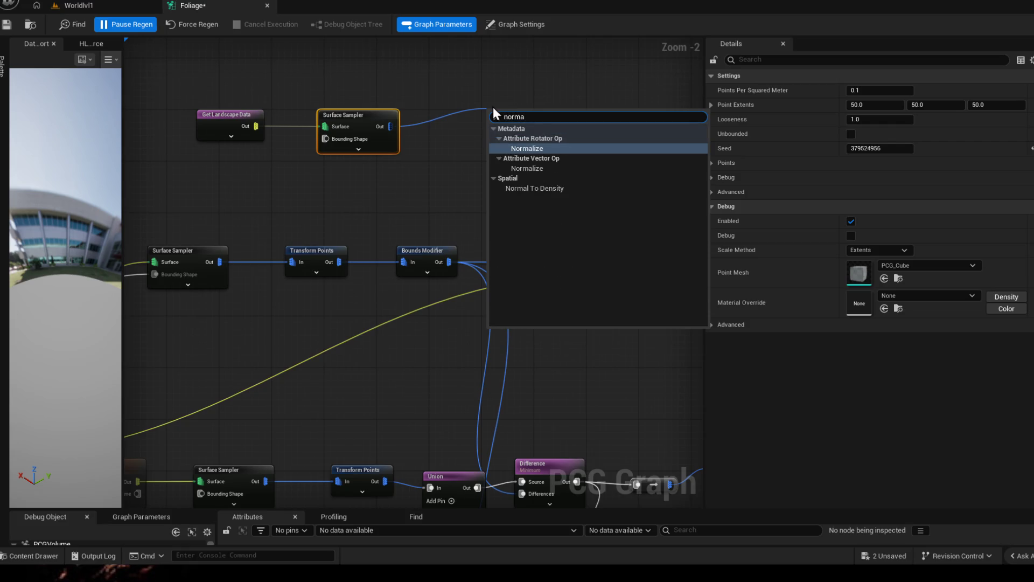
key(Down)
key(Down)
key(Return)
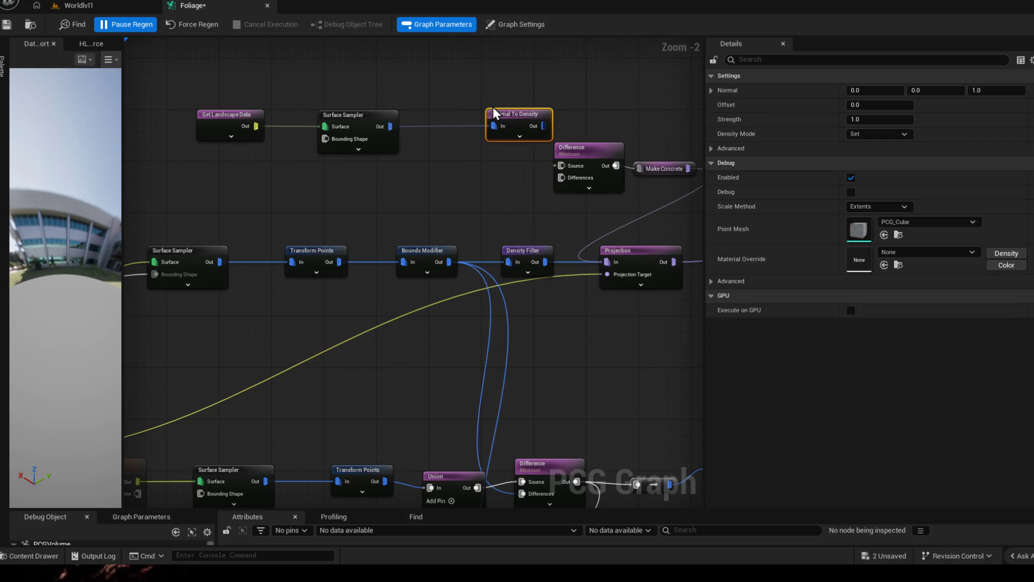
drag(513, 117, 456, 118)
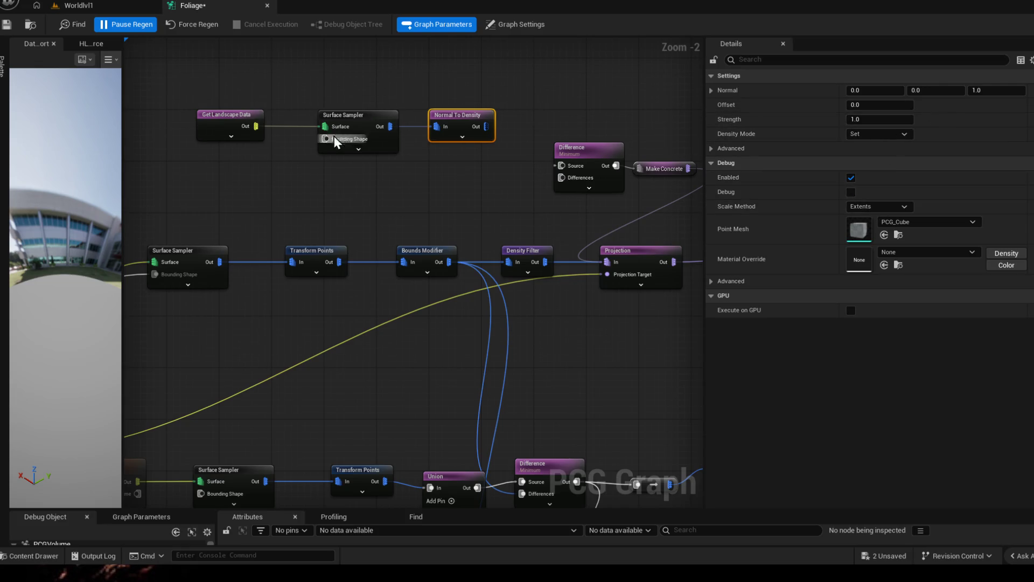
click(328, 114)
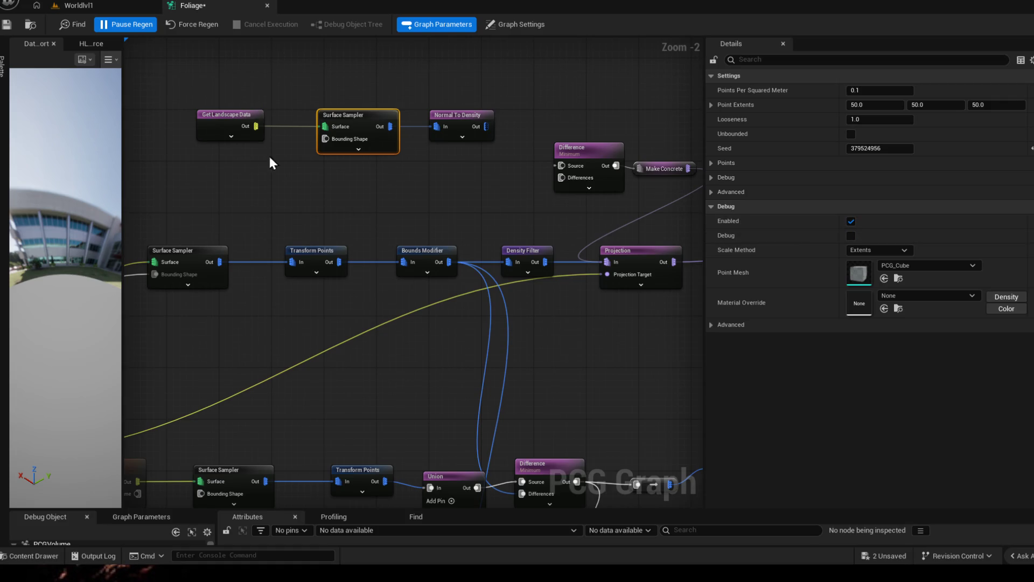
click(215, 114)
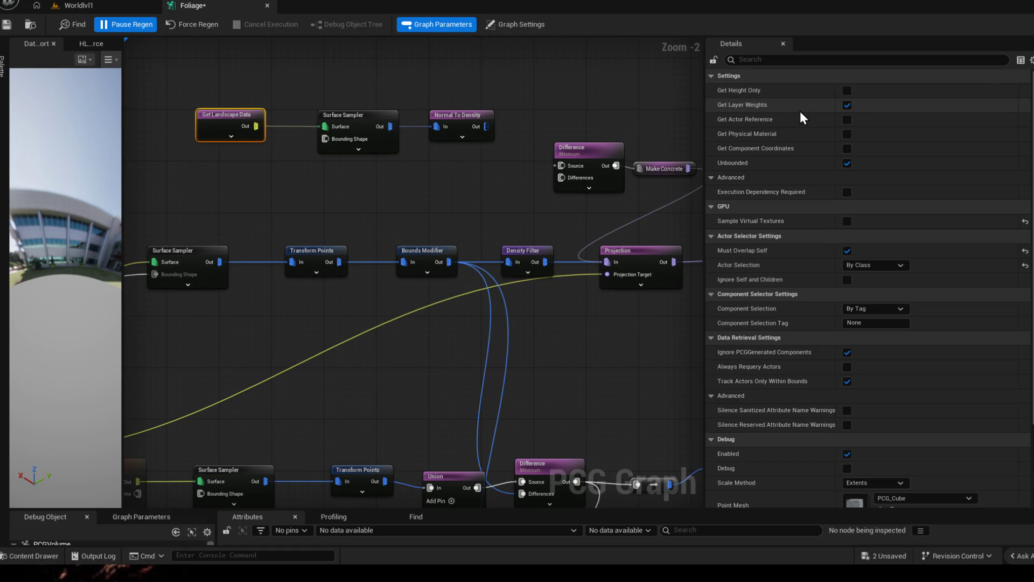
Step: Enable Get Physical Material, Get Actor Reference and Get Height Only, then save the graph
click(847, 134)
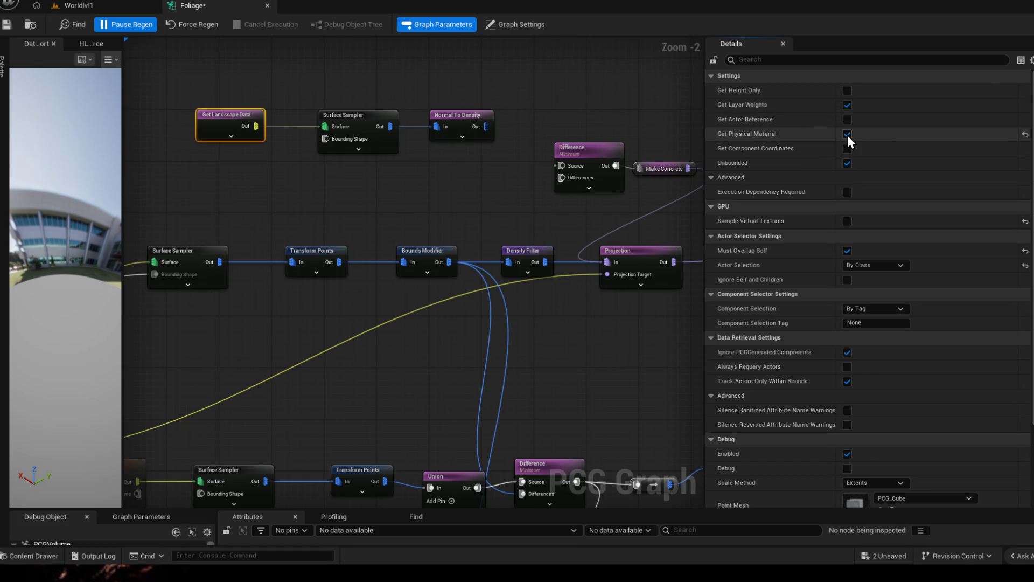
click(846, 119)
click(846, 91)
key(ctrl+s)
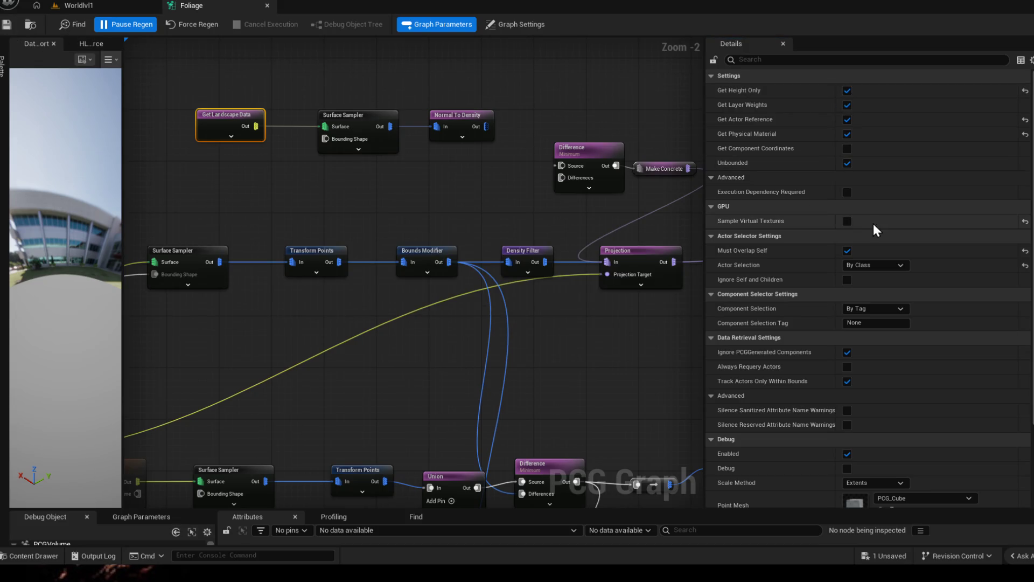
Step: Pan toward the Static Mesh Spawner and cancel a stray connection's node search
drag(550, 180, 460, 167)
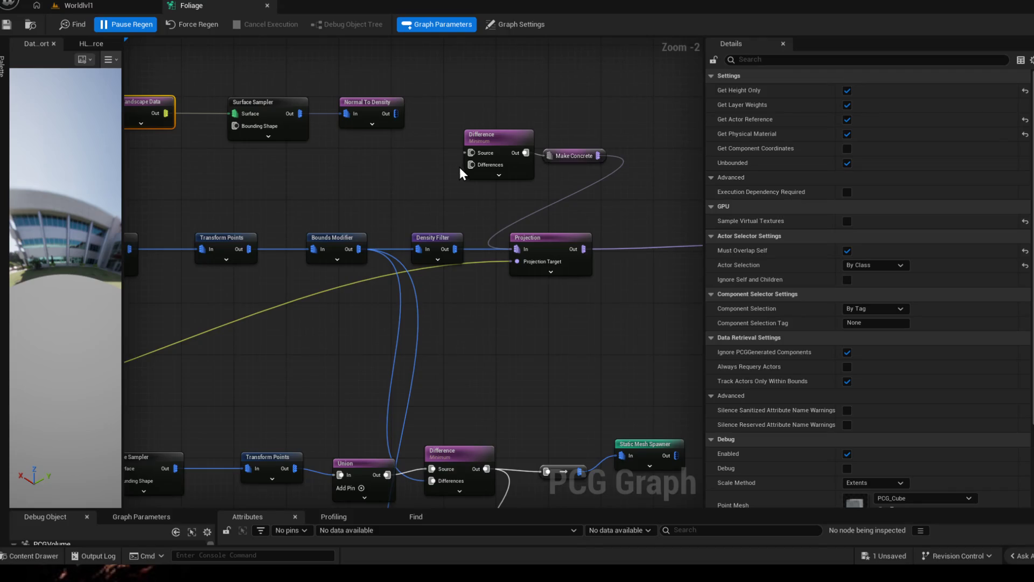
mouse_move(515, 260)
mouse_down()
mouse_move(458, 263)
mouse_move(718, 239)
mouse_move(303, 282)
mouse_move(341, 192)
mouse_move(454, 217)
mouse_up()
click(318, 158)
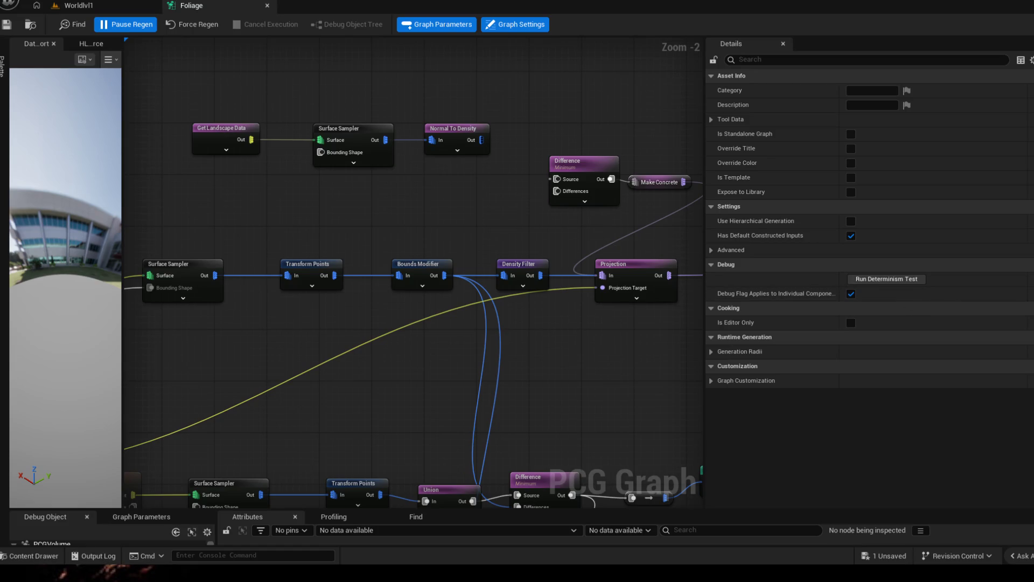
Step: Show Normal To Density's advanced settings, keeping Scale Method at Extents and Density Mode at Set
click(447, 133)
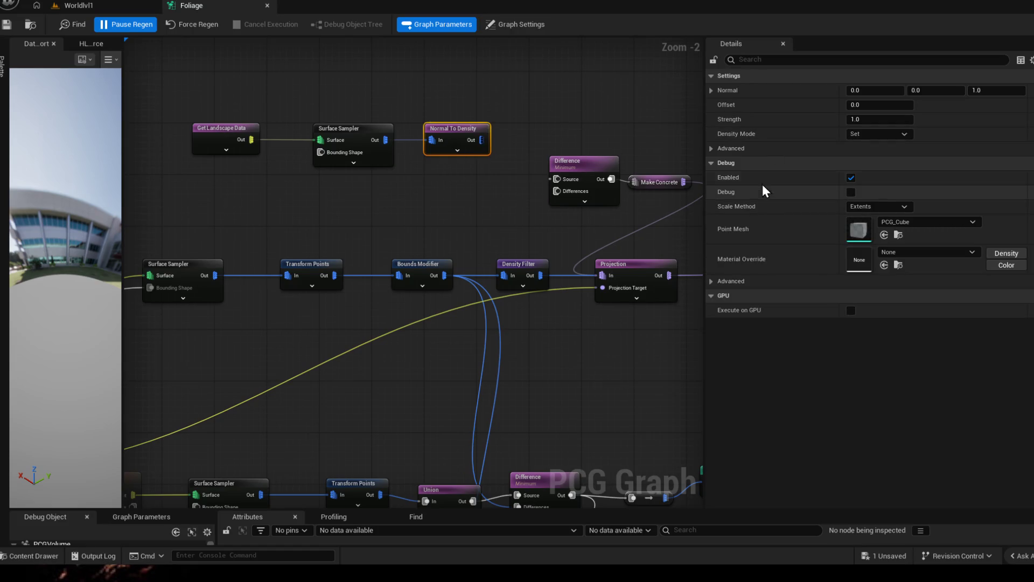
click(726, 280)
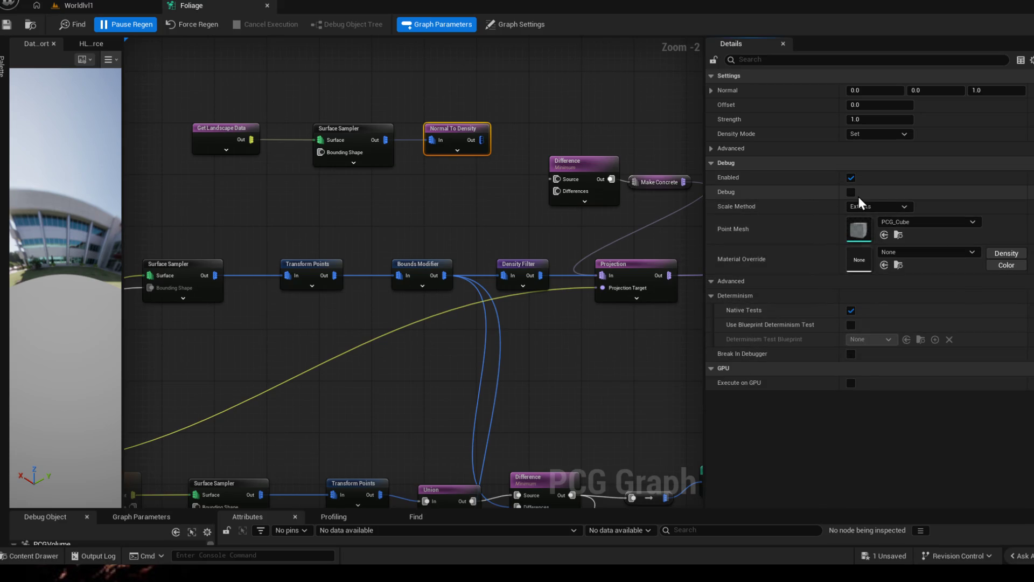
click(877, 208)
click(878, 209)
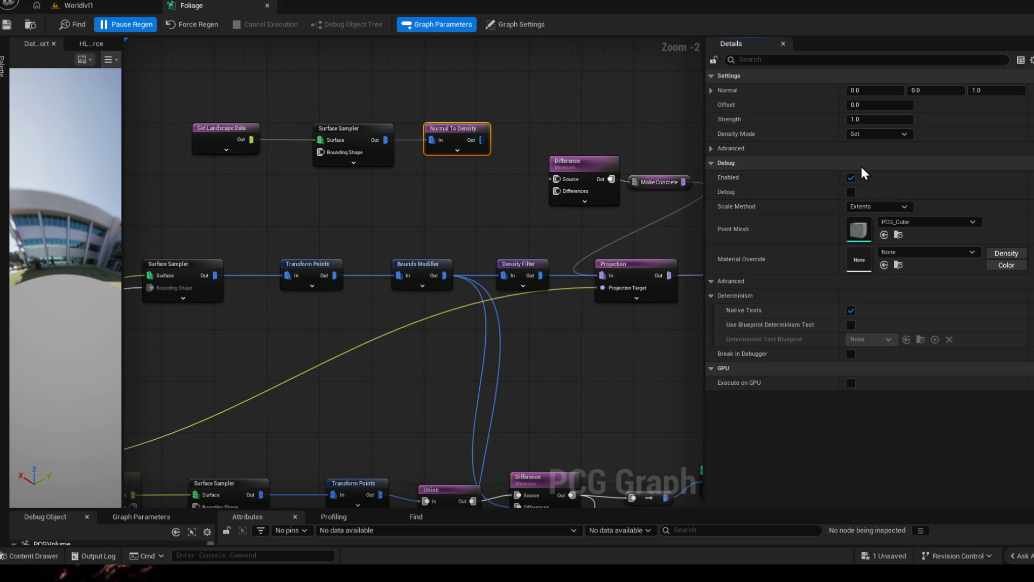
click(876, 134)
click(876, 135)
click(732, 148)
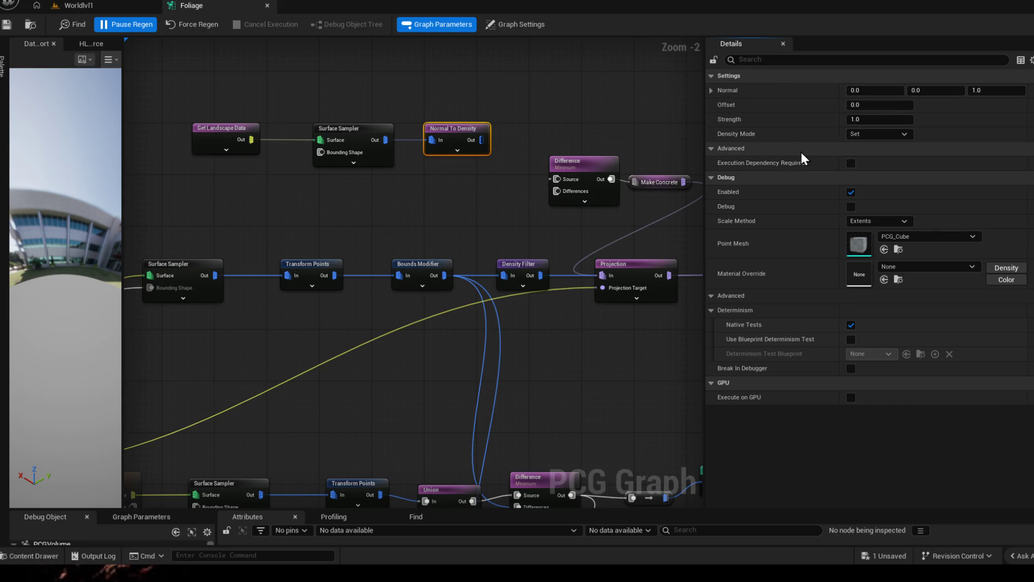
Step: Screenshot the settings area, then recheck Density Mode, leaving it at Set
key(super+shift+s)
mouse_move(707, 70)
mouse_down()
mouse_move(938, 386)
mouse_move(1020, 401)
mouse_up()
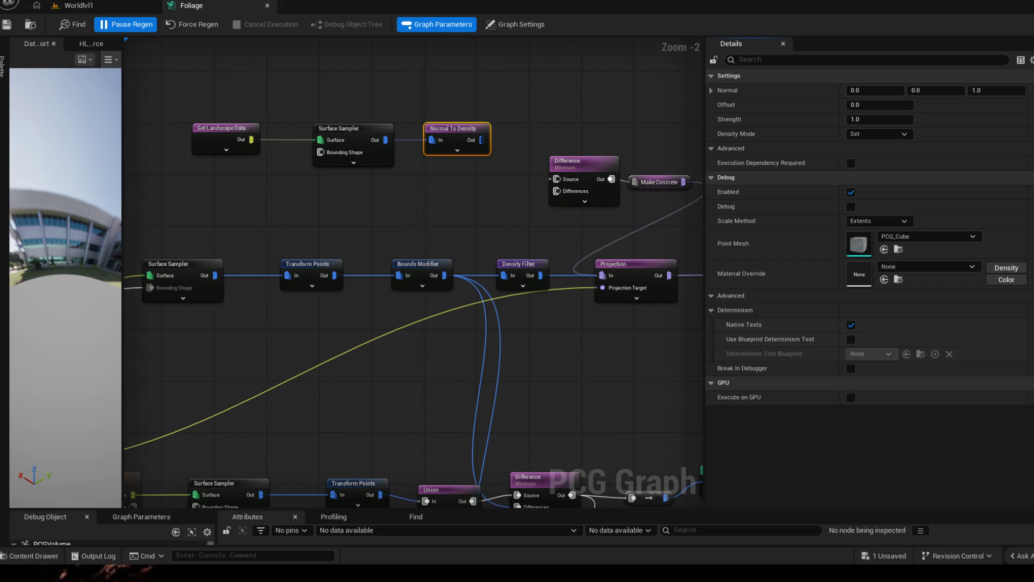
key(super)
key(super)
click(978, 90)
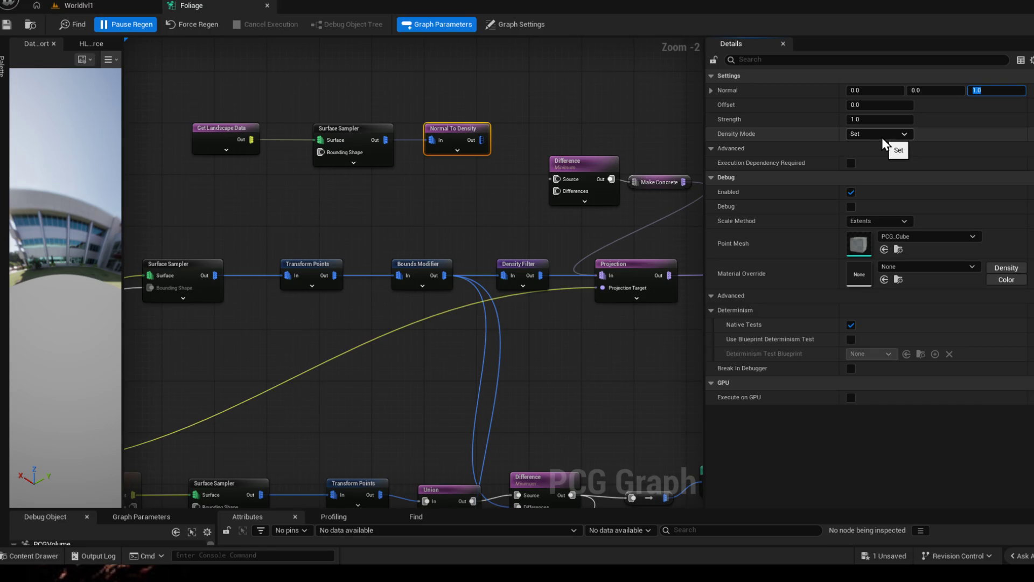
click(881, 137)
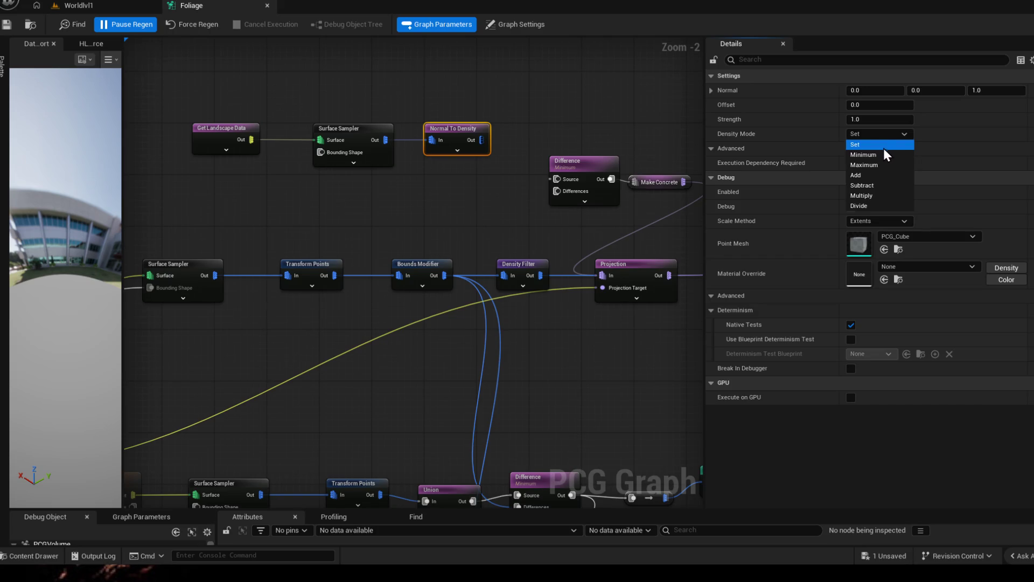
click(893, 138)
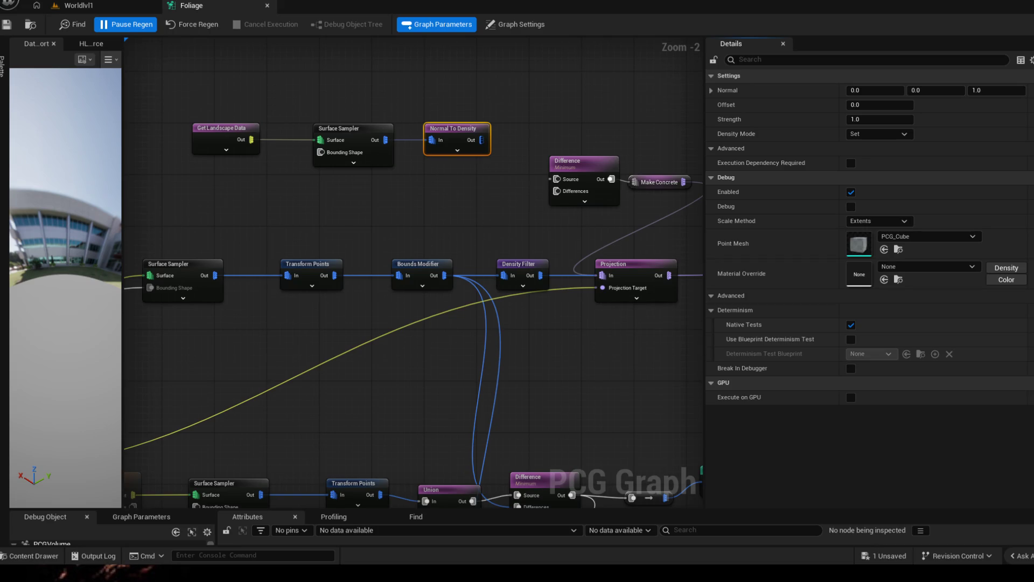
Step: Add a Density Filter with Lower Bound 0.8 after Normal To Density, feeding Difference's Source
mouse_move(481, 140)
mouse_down()
mouse_move(495, 147)
mouse_move(553, 103)
mouse_up()
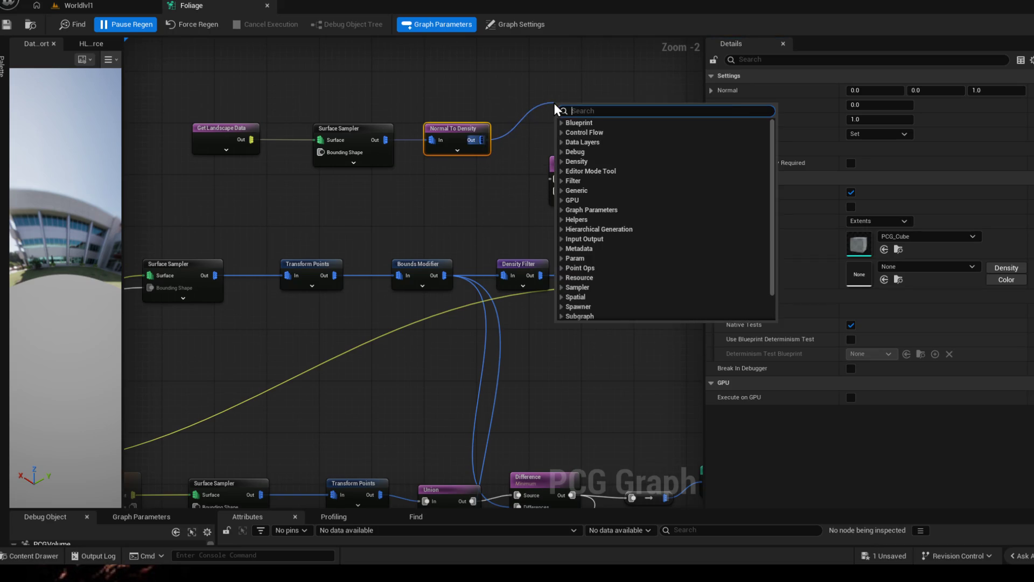
text(density)
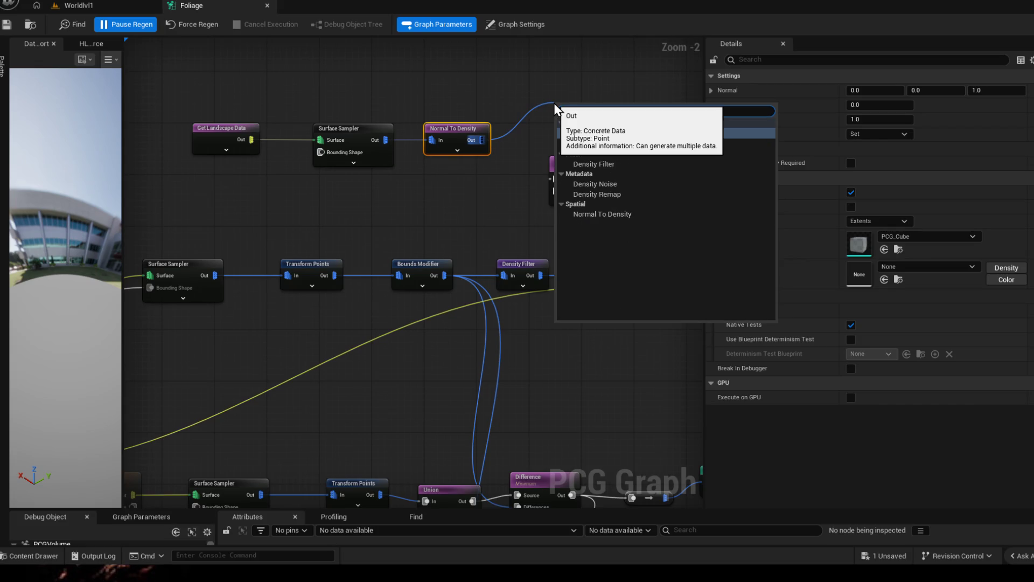
click(600, 155)
drag(879, 90, 888, 90)
click(879, 90)
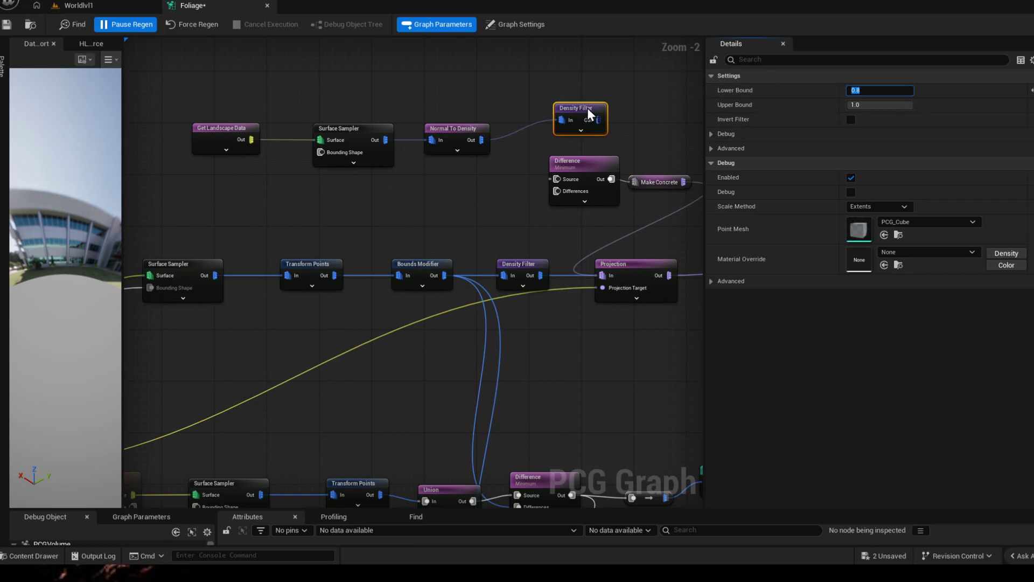
mouse_move(557, 179)
mouse_down()
mouse_move(605, 117)
mouse_move(539, 107)
mouse_up()
Step: Save the Foliage graph and check the trees in the Worldlvl1 level
click(6, 25)
click(75, 7)
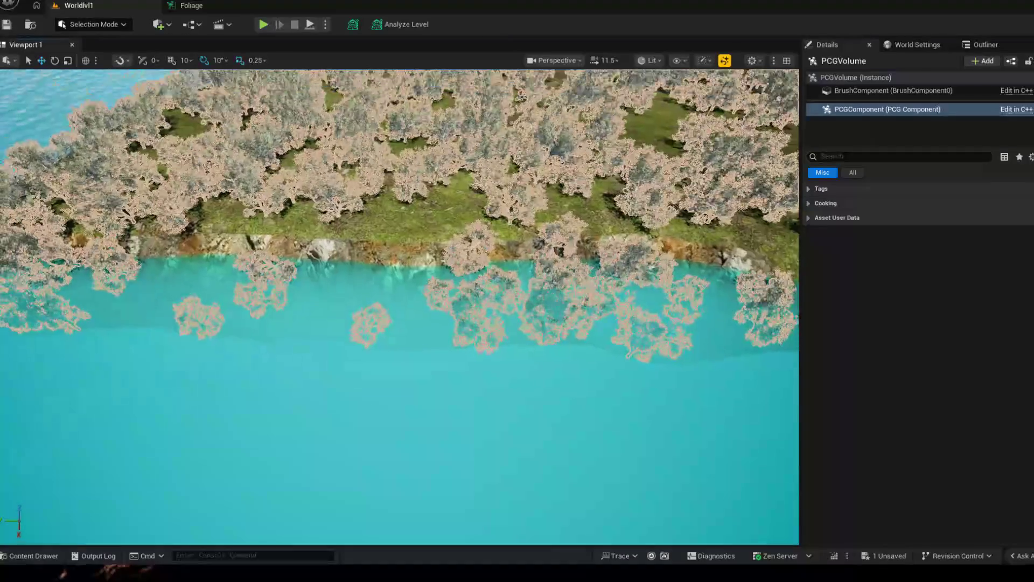
click(208, 4)
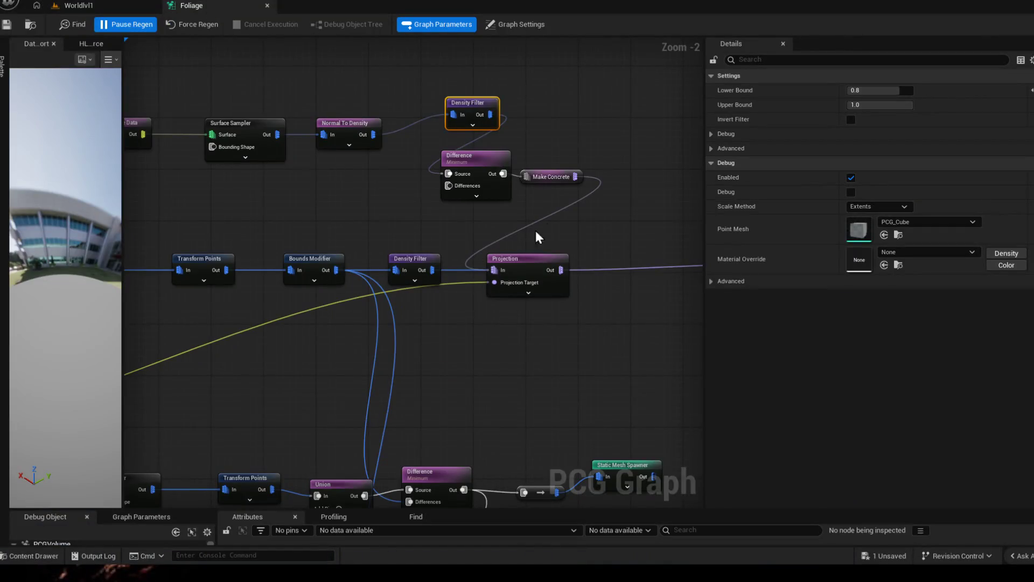
Step: Connect Bounds Modifier to the upper Difference's Differences input, save, and check the level
mouse_move(536, 237)
mouse_down()
mouse_move(434, 196)
mouse_move(450, 204)
mouse_up()
drag(435, 240, 516, 234)
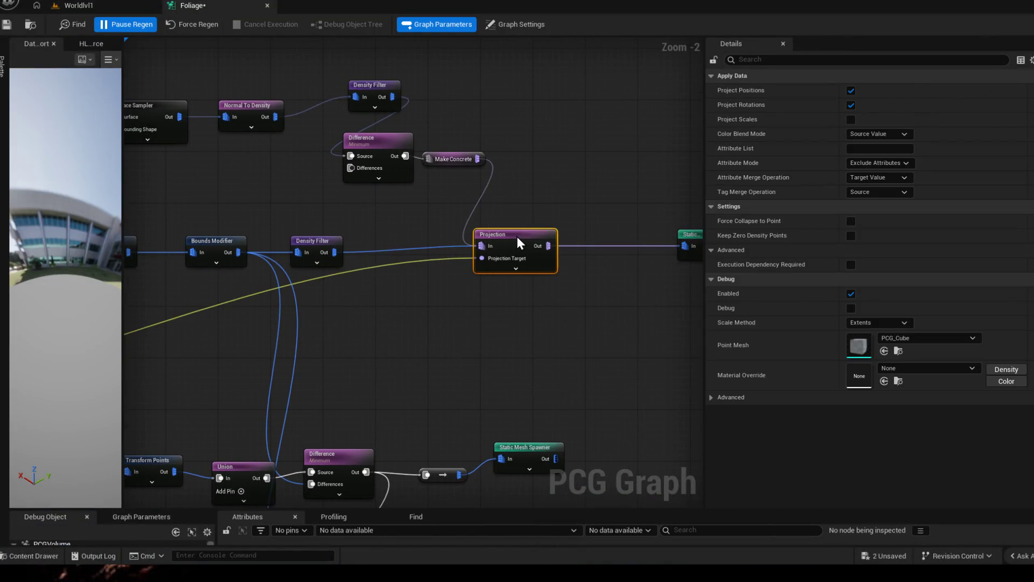
mouse_move(352, 168)
mouse_down()
mouse_move(490, 266)
mouse_move(347, 253)
mouse_move(367, 300)
mouse_up()
mouse_move(534, 357)
mouse_down()
mouse_move(590, 314)
mouse_move(634, 189)
mouse_up()
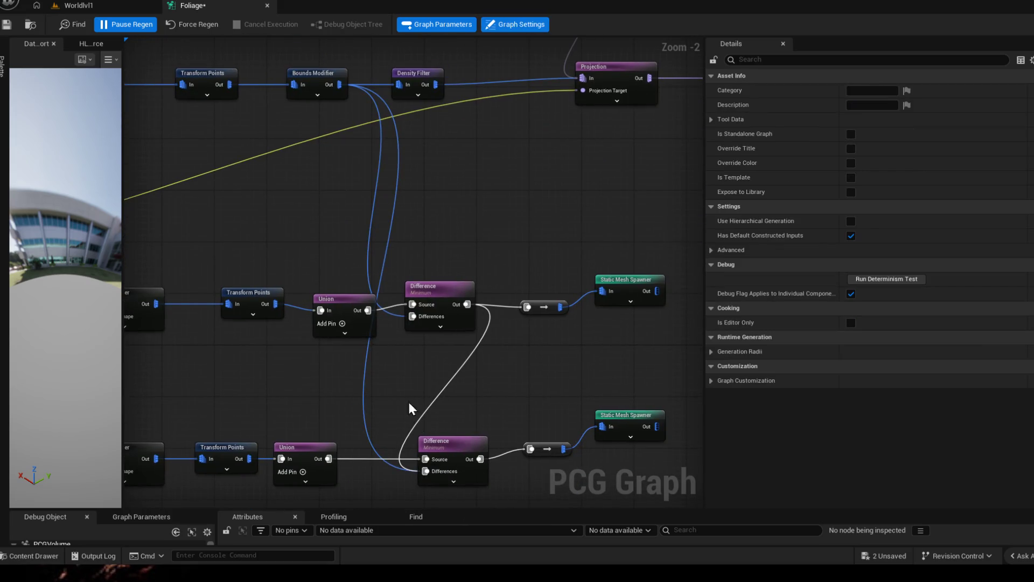
drag(408, 222, 452, 364)
mouse_move(384, 228)
mouse_down()
mouse_move(397, 230)
mouse_move(496, 143)
mouse_up()
click(6, 24)
click(96, 8)
click(217, 2)
Step: Locate the upper Difference node and move it down and right
scroll(559, 296, down, 1)
scroll(525, 226, down, 1)
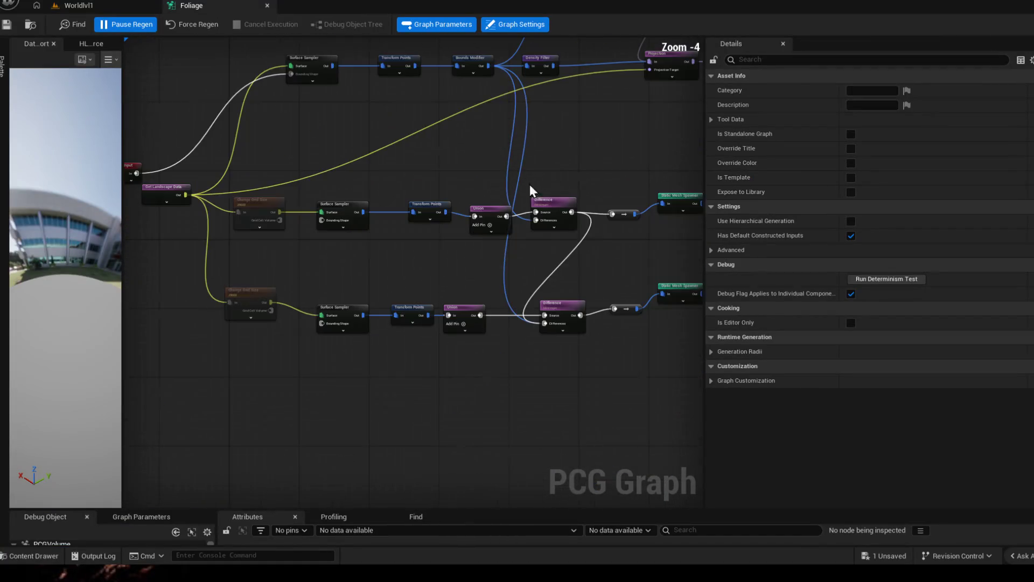
drag(429, 107, 460, 234)
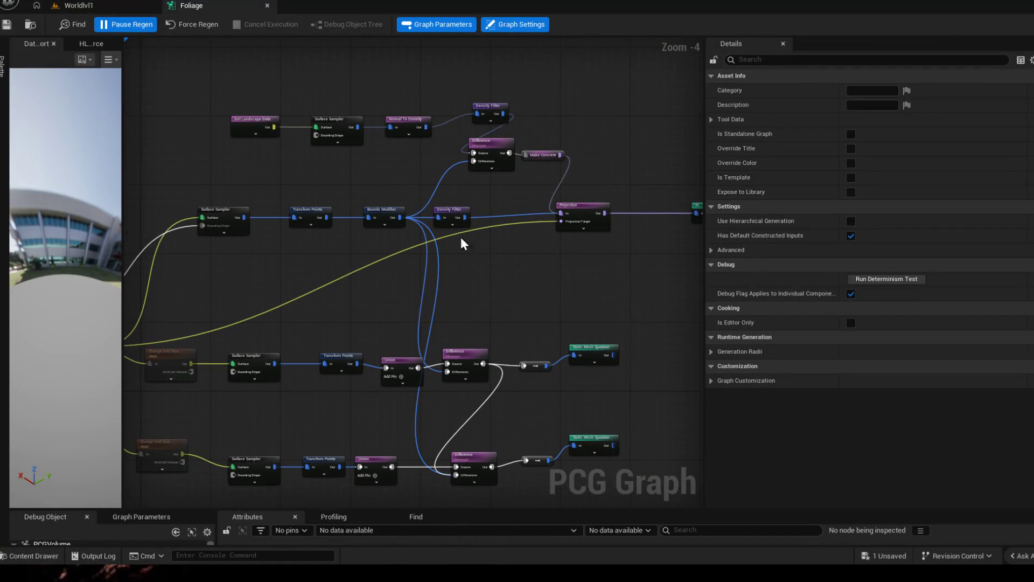
mouse_move(479, 182)
mouse_down()
mouse_move(466, 200)
mouse_move(419, 199)
mouse_up()
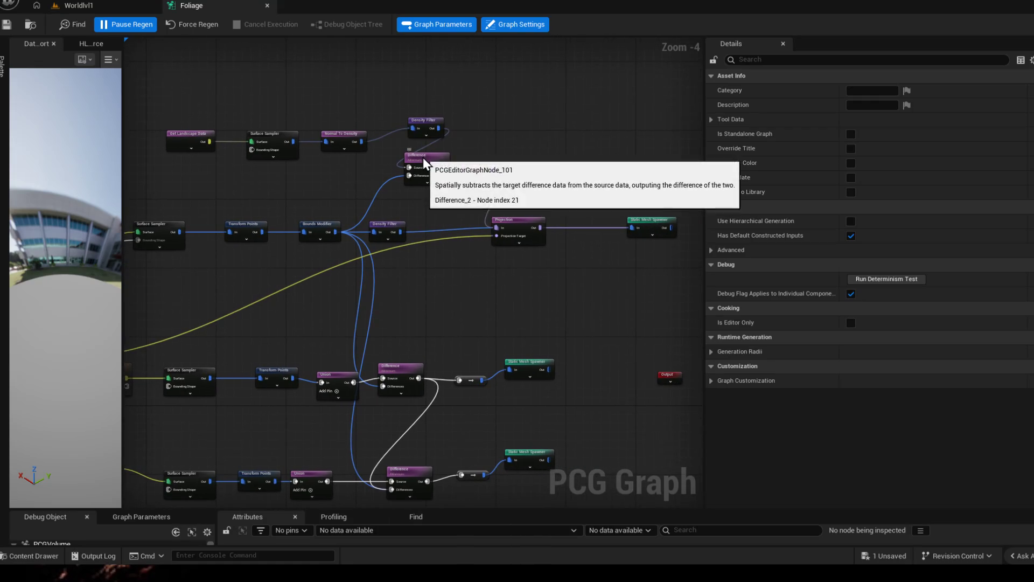
click(422, 157)
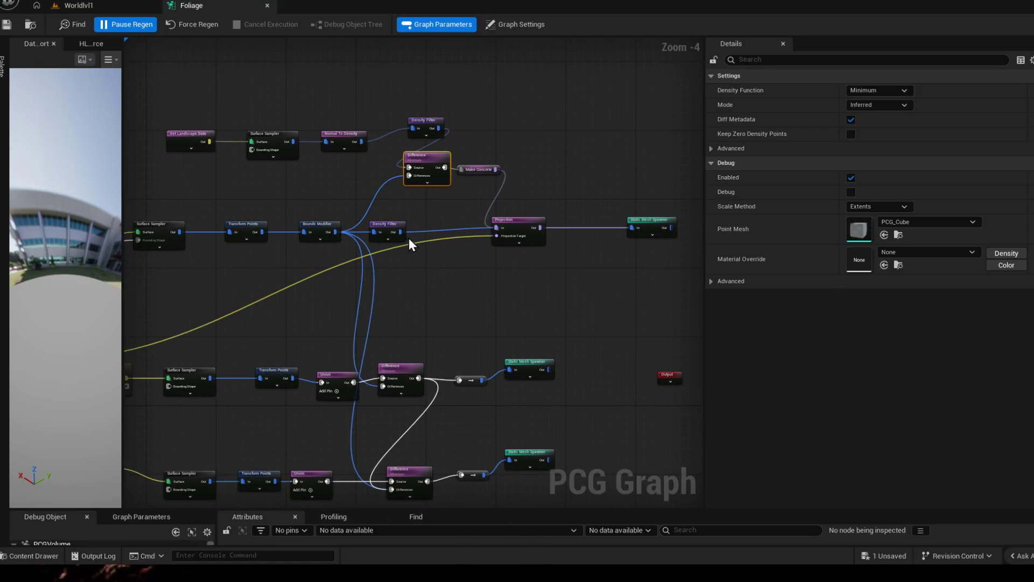
mouse_move(409, 167)
mouse_down()
mouse_move(416, 204)
mouse_move(389, 202)
mouse_up()
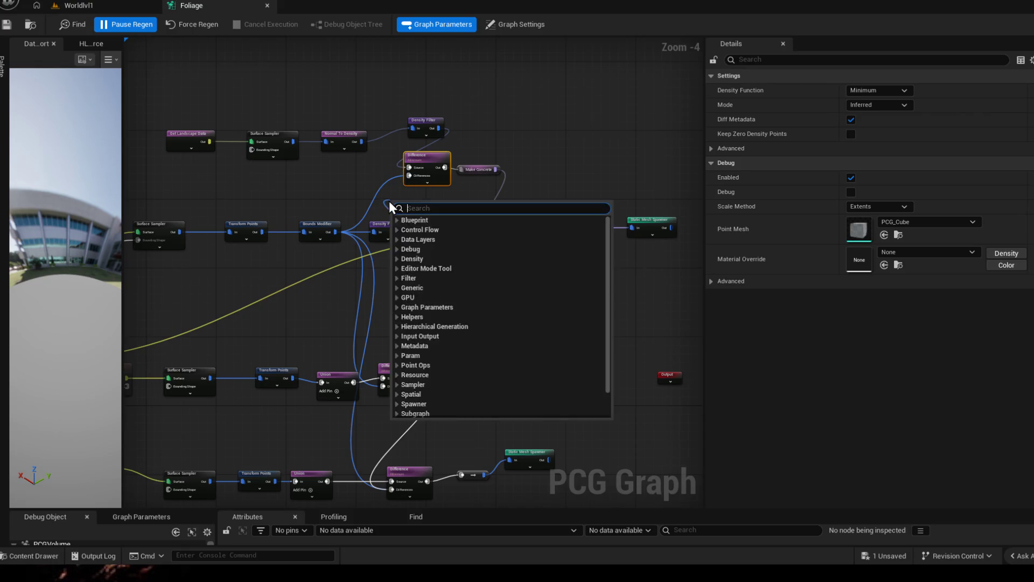
click(389, 201)
mouse_move(426, 154)
mouse_down()
mouse_move(451, 204)
mouse_move(448, 192)
mouse_move(330, 232)
mouse_up()
click(415, 212)
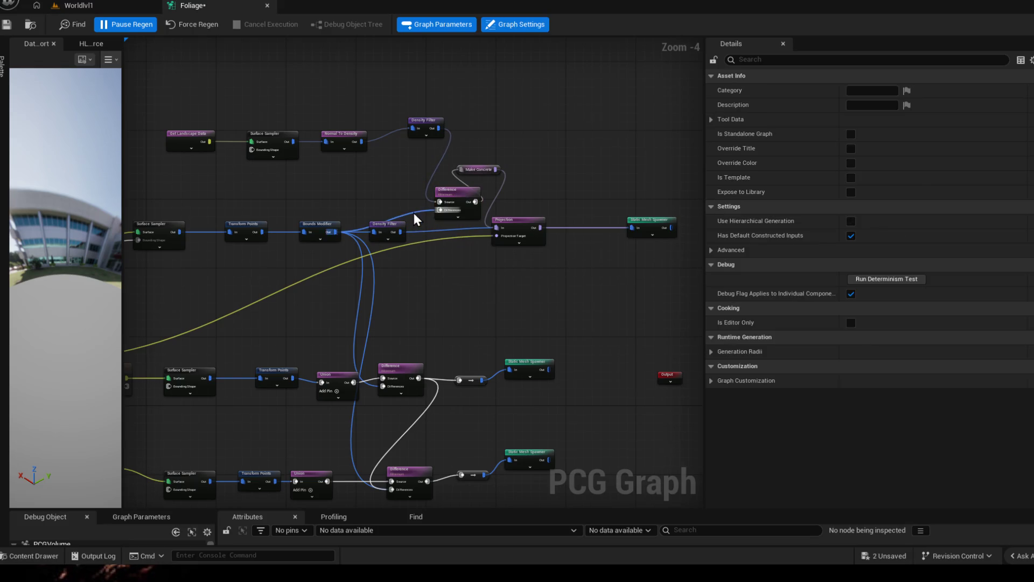
Step: Rewire Density Filter from Projection into Difference's Source beside Projection, save, and view the level
alt+click(428, 231)
drag(402, 232, 438, 203)
drag(449, 190, 453, 219)
drag(439, 128, 435, 229)
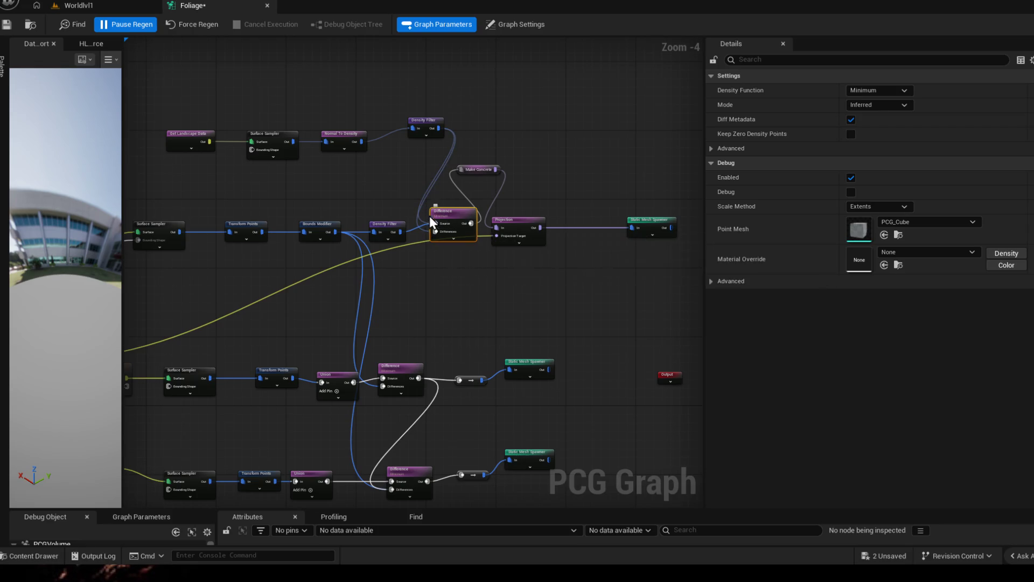
click(422, 219)
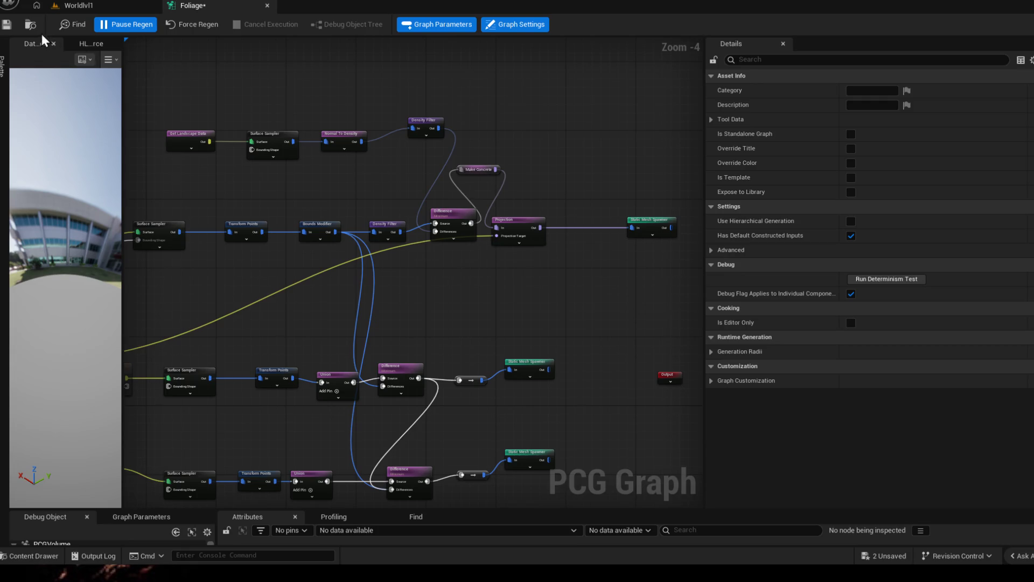
click(6, 24)
click(79, 7)
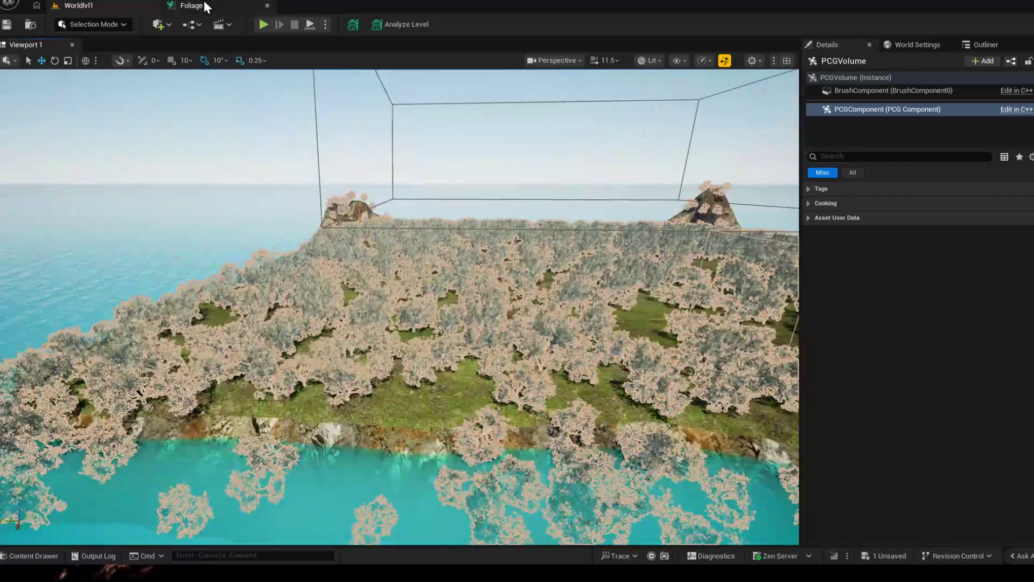
Step: Switch between the level and Foliage graph tabs, ending on the Foliage graph
click(200, 6)
click(70, 8)
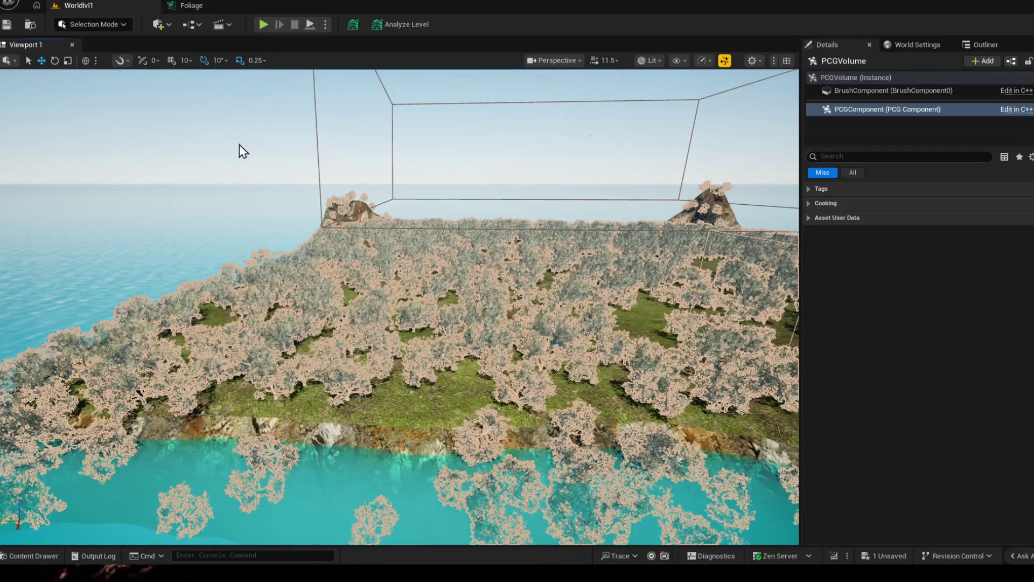
click(205, 10)
click(73, 4)
click(206, 7)
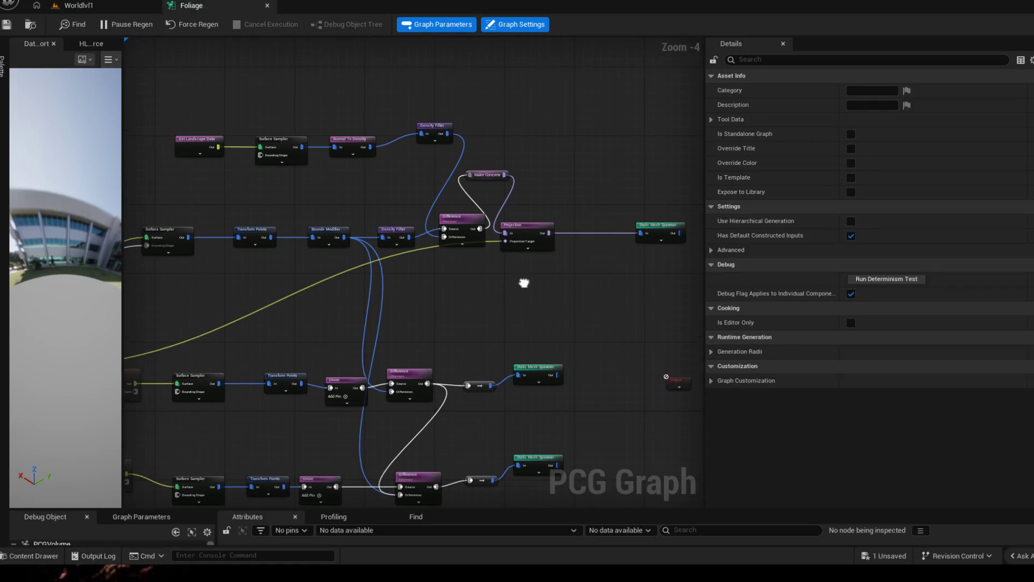
Step: Move Projection right and place Make Concrete between Difference and Projection
drag(520, 226, 575, 241)
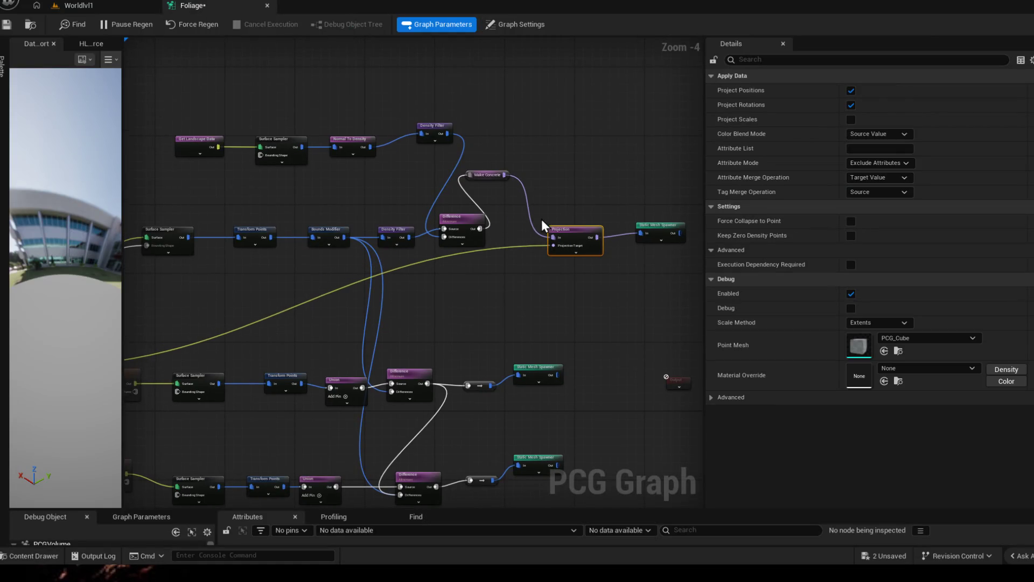
drag(486, 172, 510, 207)
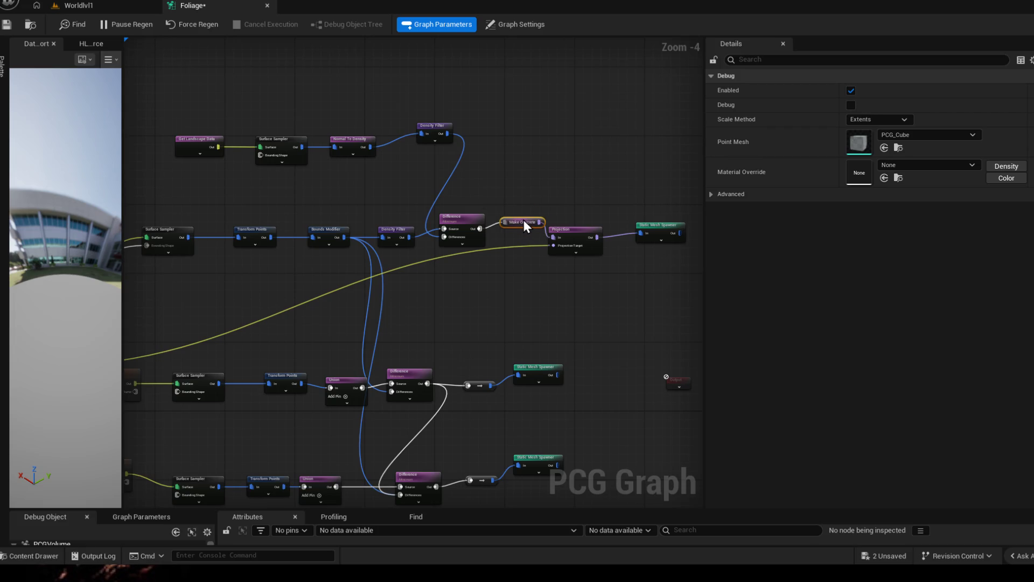
scroll(525, 232, up, 3)
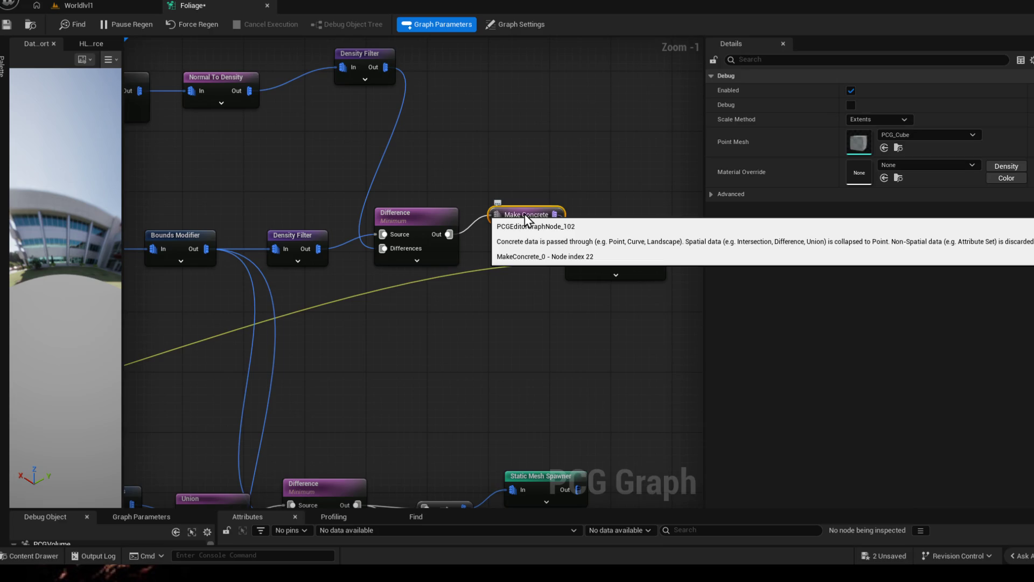
drag(521, 215, 514, 222)
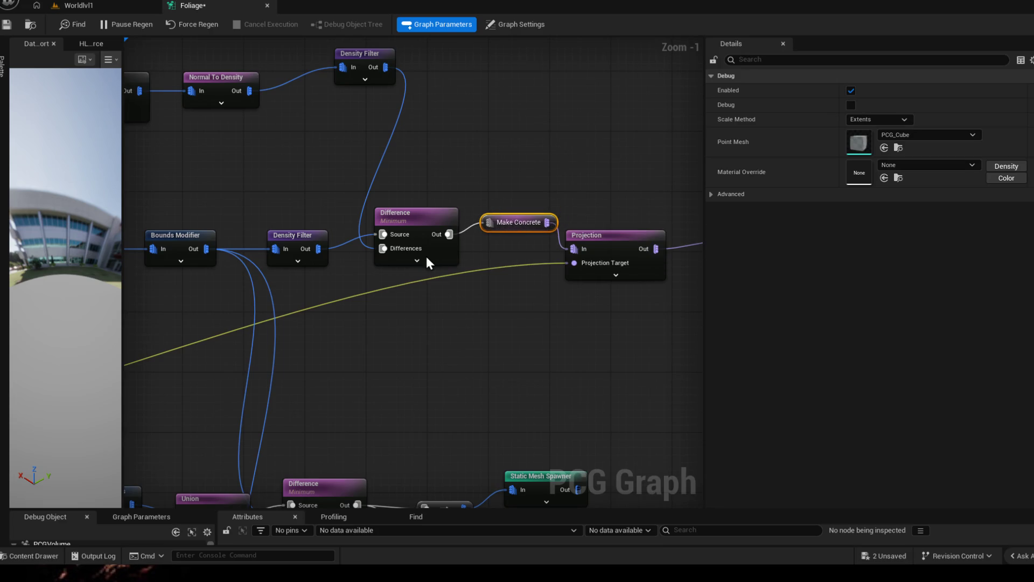
drag(424, 312, 462, 233)
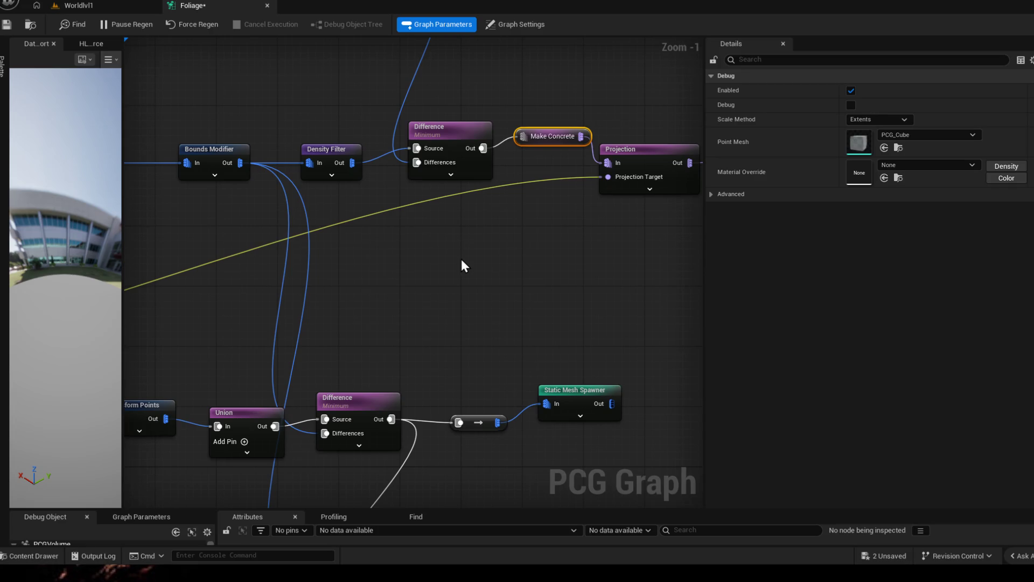
scroll(461, 257, down, 1)
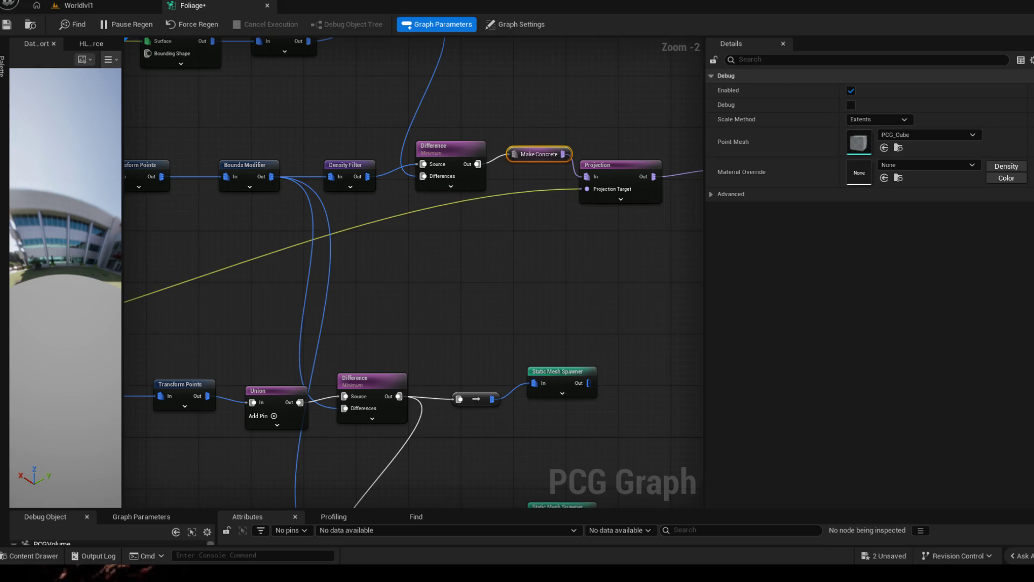
drag(459, 247, 566, 373)
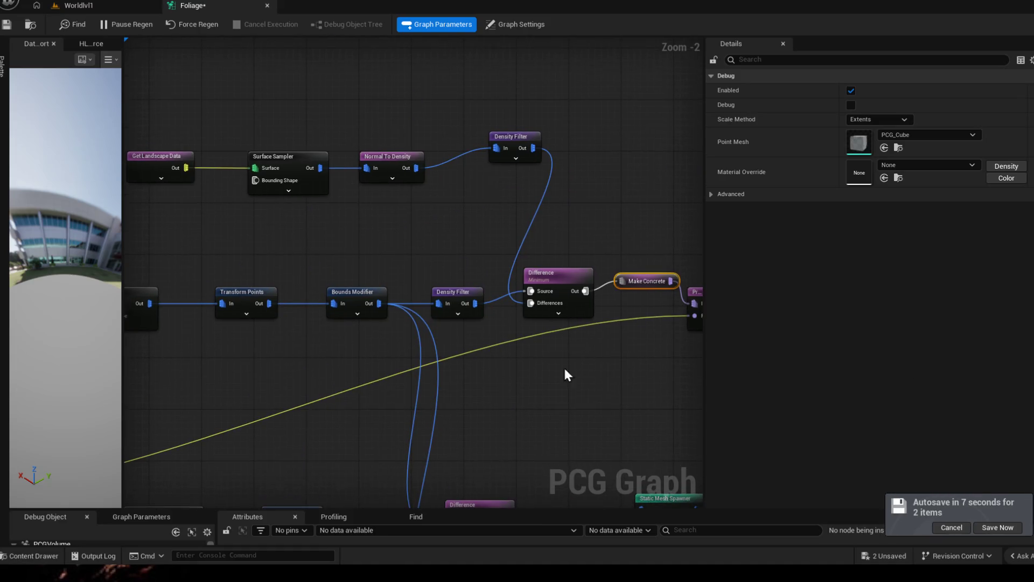
Step: Reposition the top Density Filter and review the Difference and Density Filter settings
drag(426, 192, 411, 159)
drag(487, 107, 449, 128)
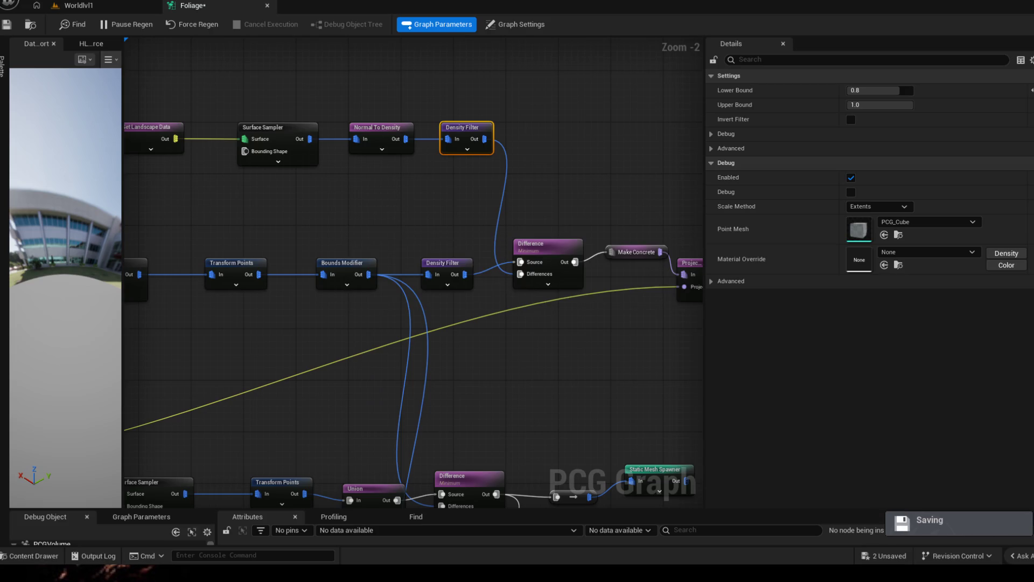
click(539, 256)
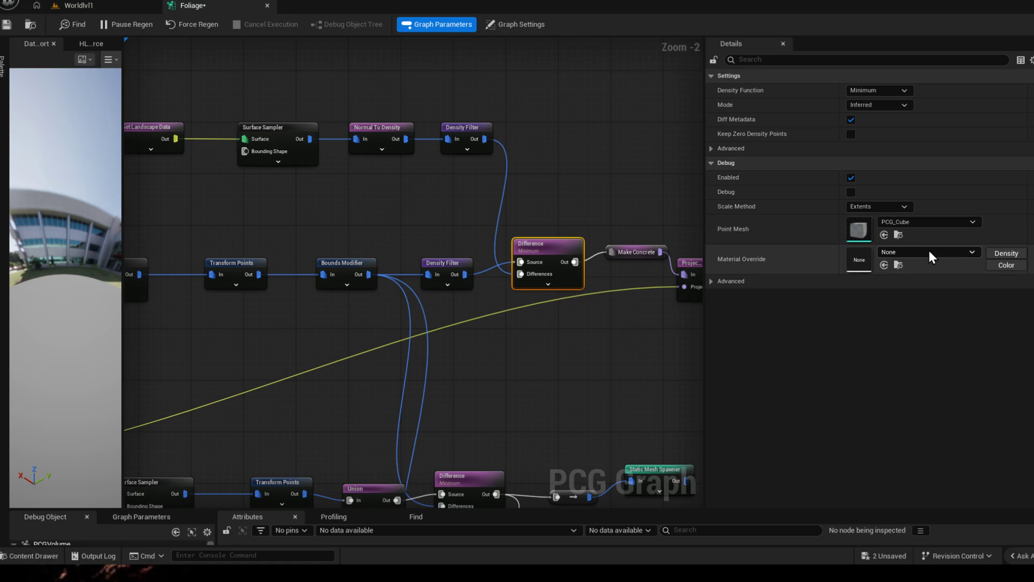
drag(607, 172, 576, 151)
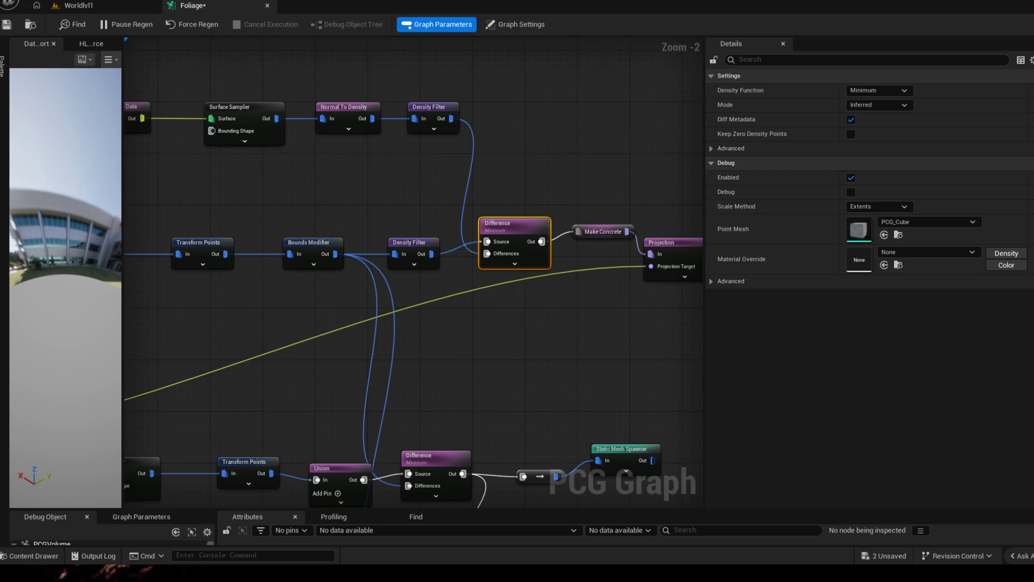
click(424, 125)
mouse_move(591, 170)
mouse_down()
mouse_move(597, 164)
mouse_move(563, 185)
mouse_up()
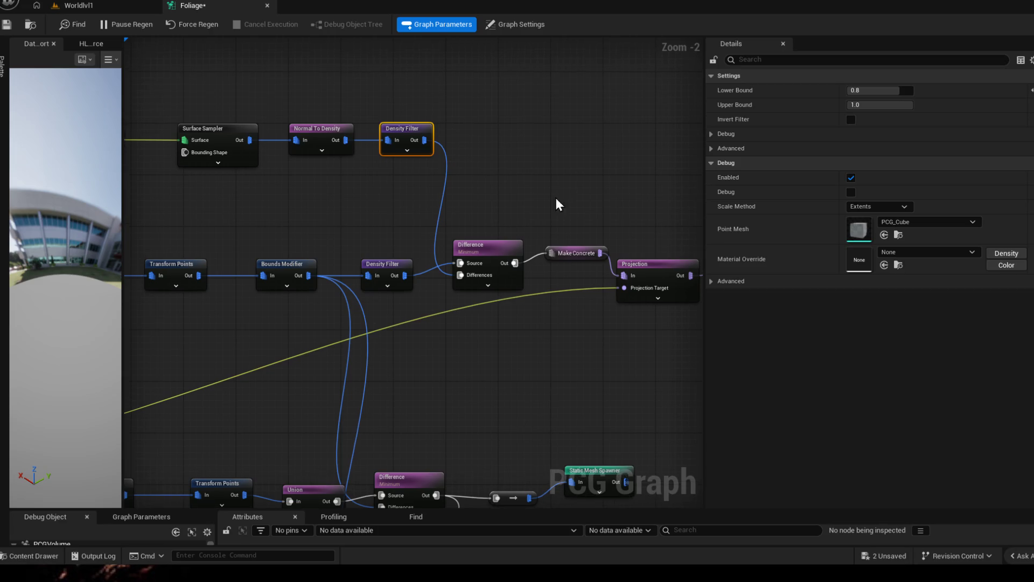
Step: Duplicate the Difference node and wire the top Density Filter's output into the copy's Source
click(487, 248)
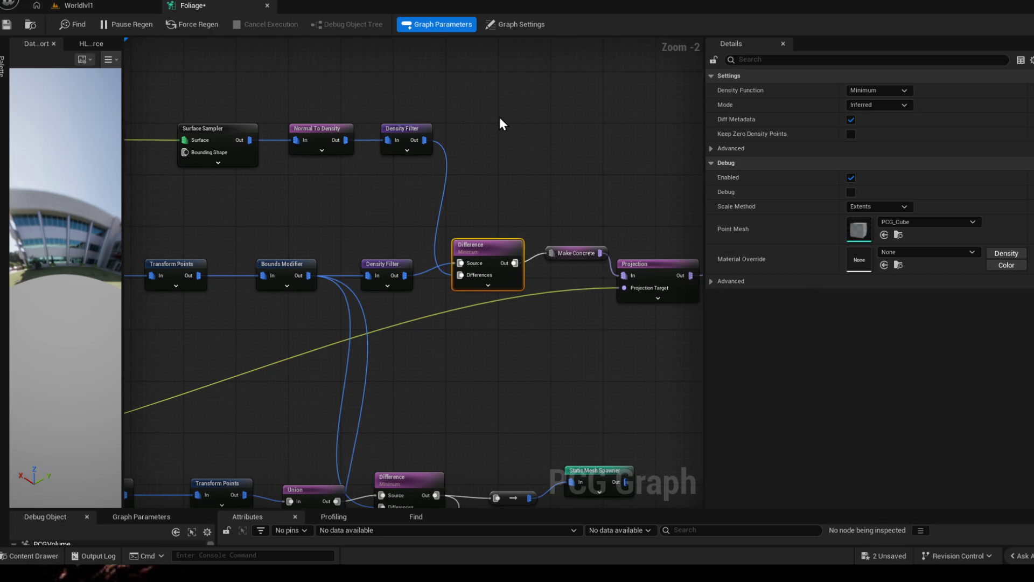
key(ctrl+d)
mouse_move(423, 140)
mouse_down()
mouse_move(506, 133)
mouse_move(479, 125)
mouse_move(460, 276)
mouse_move(482, 167)
mouse_move(494, 186)
mouse_move(463, 197)
mouse_up()
click(425, 206)
mouse_move(423, 273)
mouse_down()
mouse_move(442, 141)
mouse_move(426, 41)
mouse_move(422, 218)
mouse_move(435, 232)
mouse_up()
drag(497, 145, 479, 159)
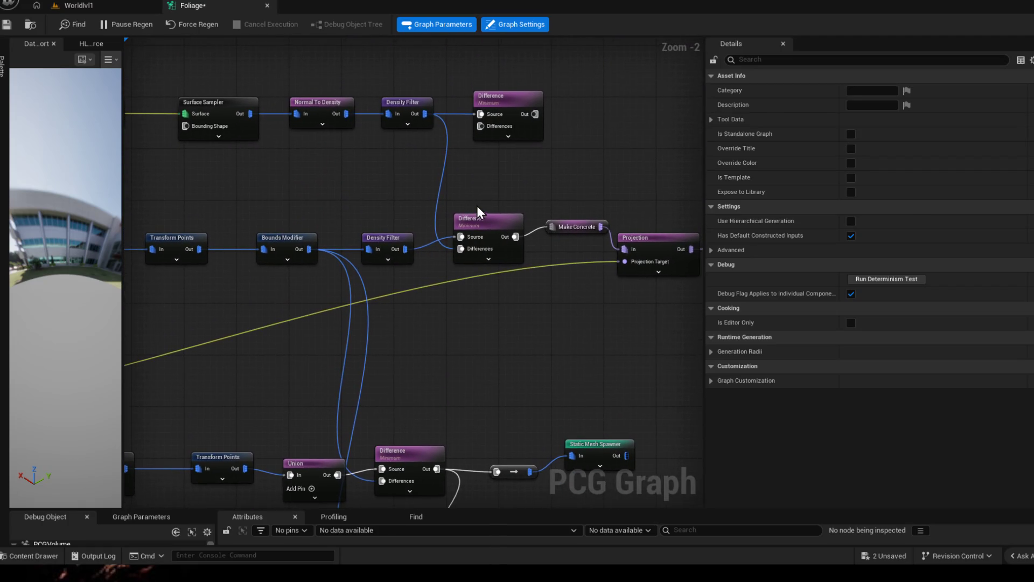
drag(485, 218, 493, 230)
click(392, 243)
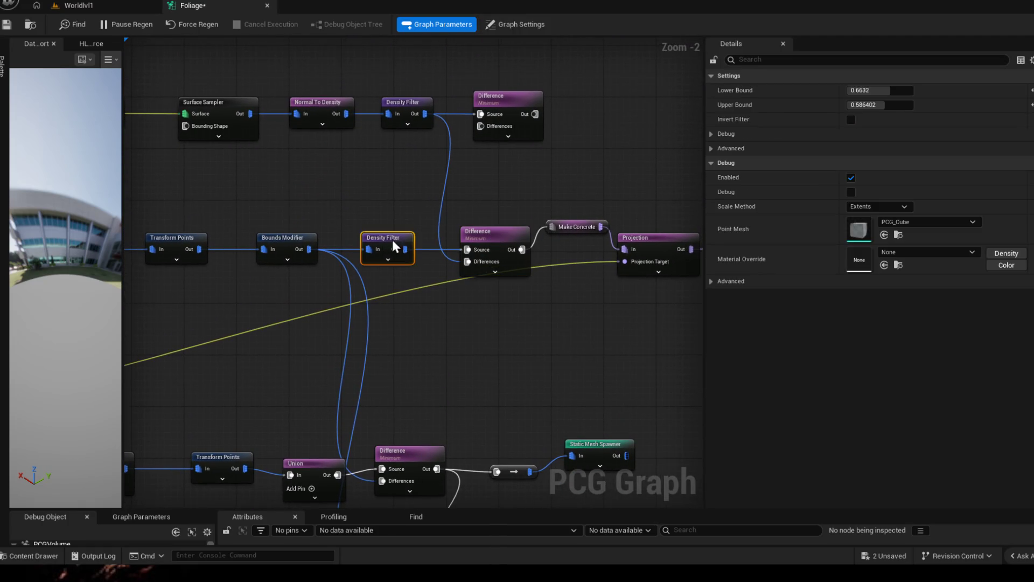
Step: Raise the middle Density Filter's Lower Bound to 0.8, then fly around the Worldlvl1 cliffs to check the foliage
click(868, 90)
text(0.8)
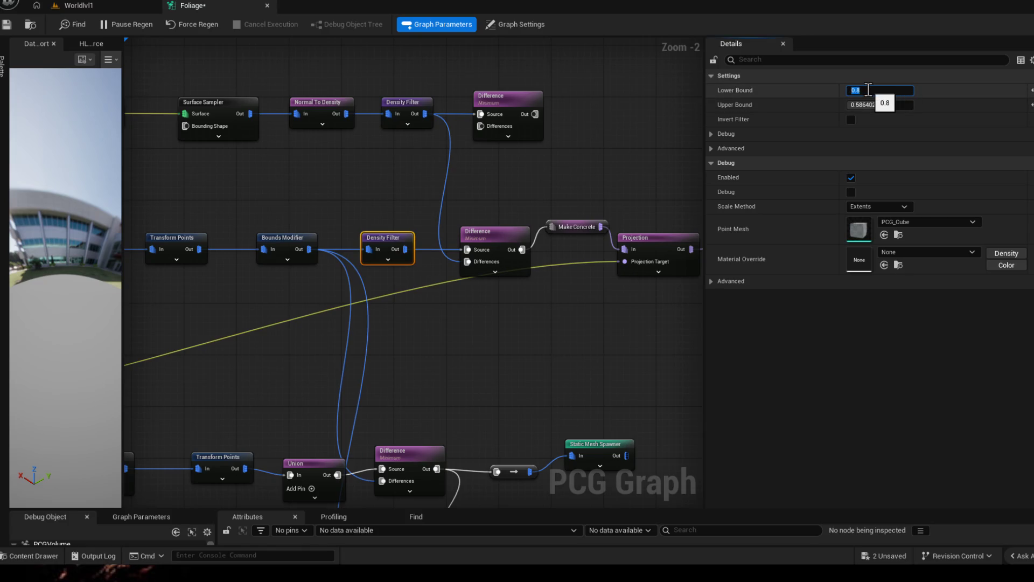
key(Return)
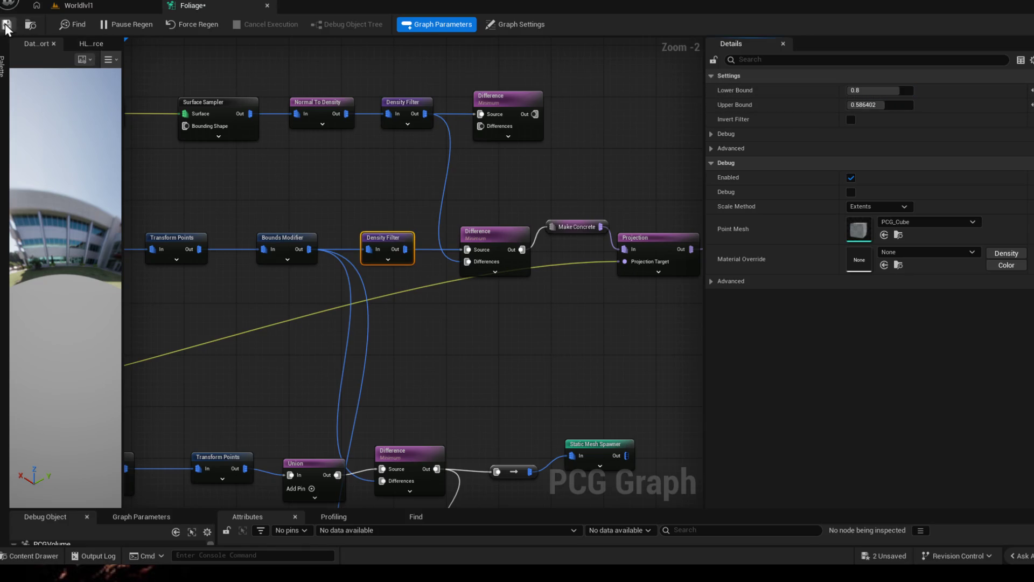
click(75, 5)
scroll(400, 307, up, 3)
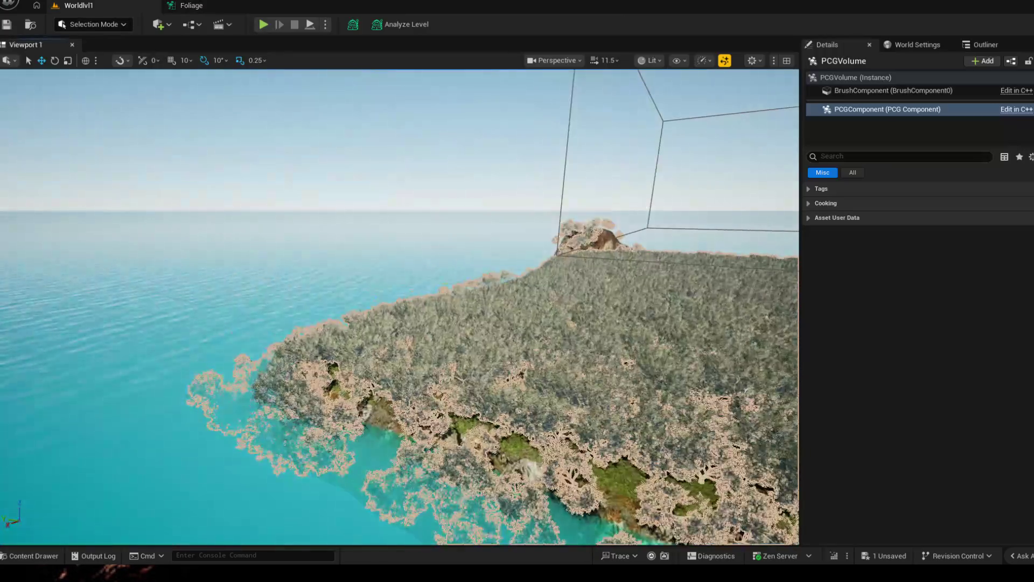
key(w)
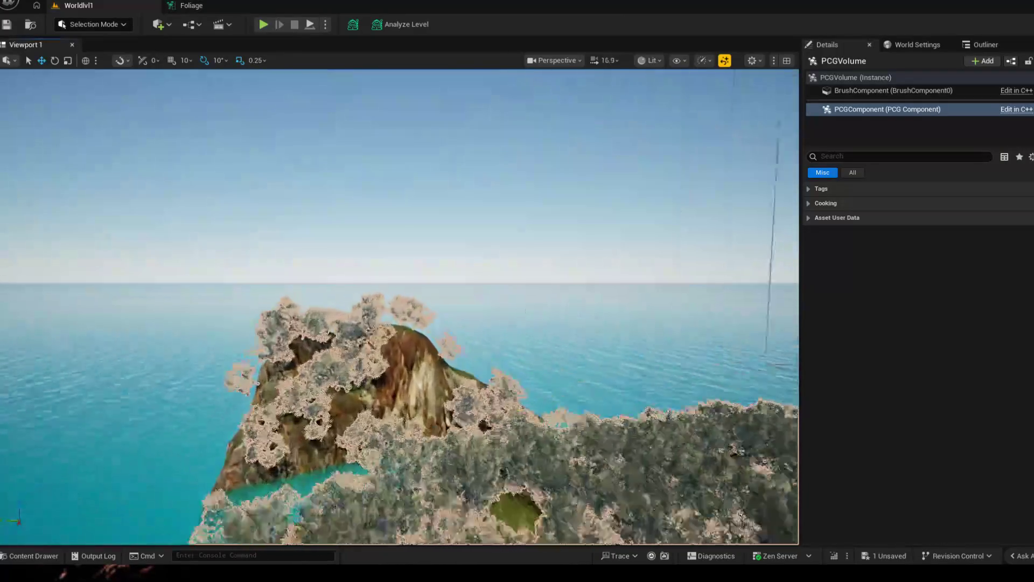
key(s)
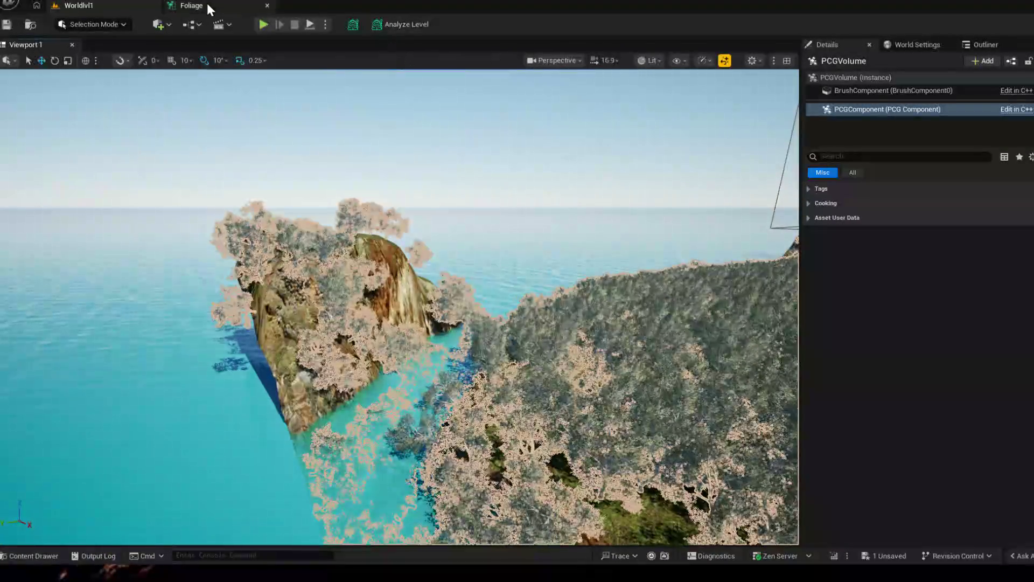
click(204, 5)
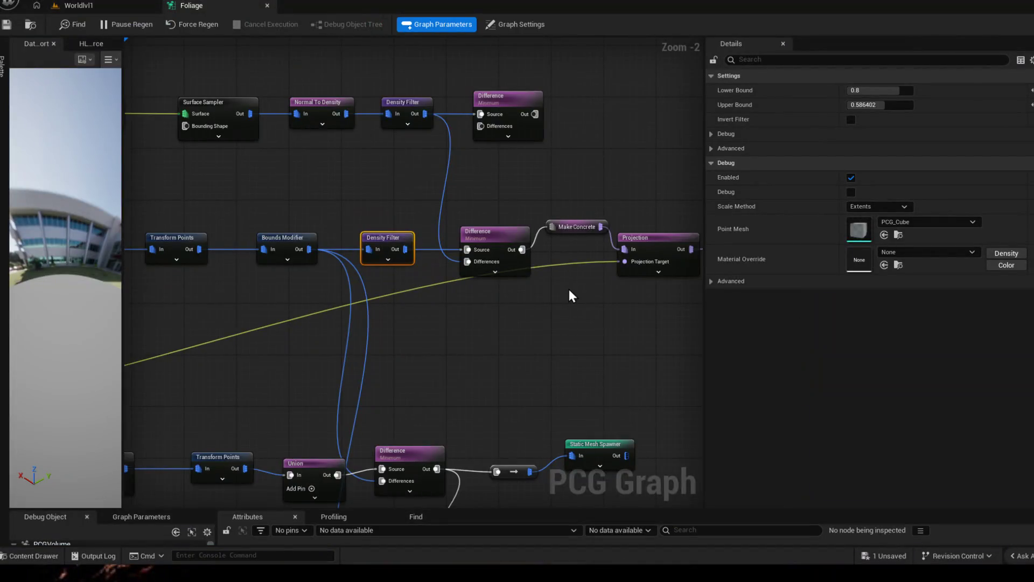
Step: Pan to the top Difference node and add a Get Actor Data node from its Out pin via a 'get act' search
mouse_move(373, 175)
mouse_down()
mouse_move(552, 257)
mouse_move(522, 186)
mouse_move(545, 199)
mouse_move(467, 199)
mouse_up()
click(554, 240)
scroll(514, 186, down, 1)
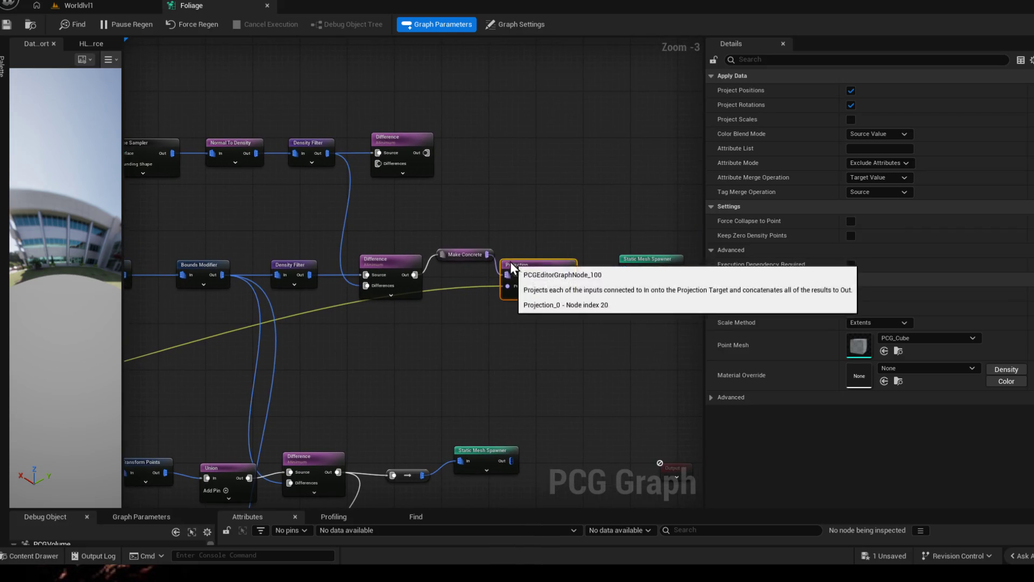
mouse_move(503, 288)
mouse_down()
mouse_move(956, 171)
mouse_move(534, 267)
mouse_move(586, 266)
mouse_move(578, 269)
mouse_up()
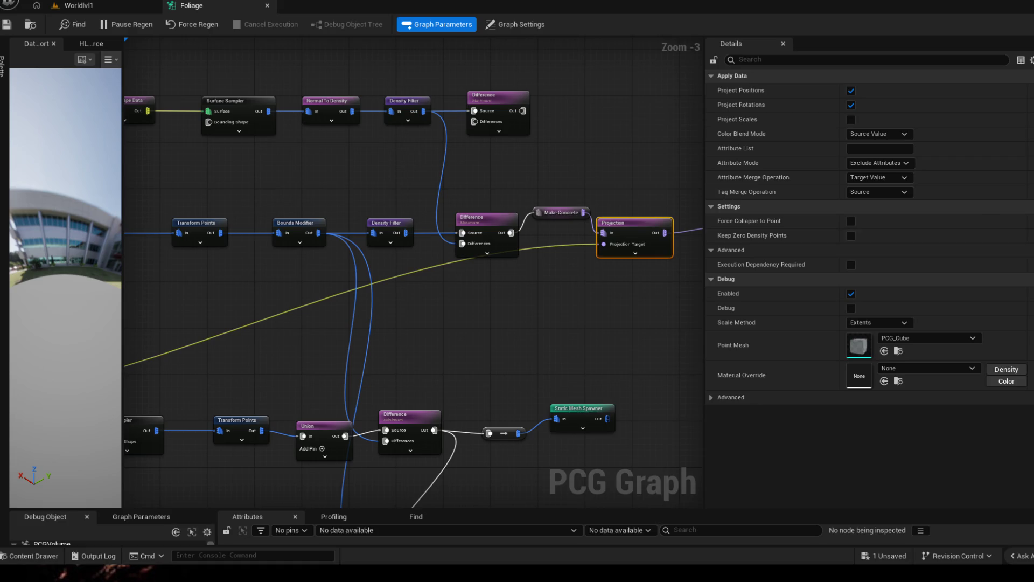
drag(523, 110, 579, 114)
text(g)
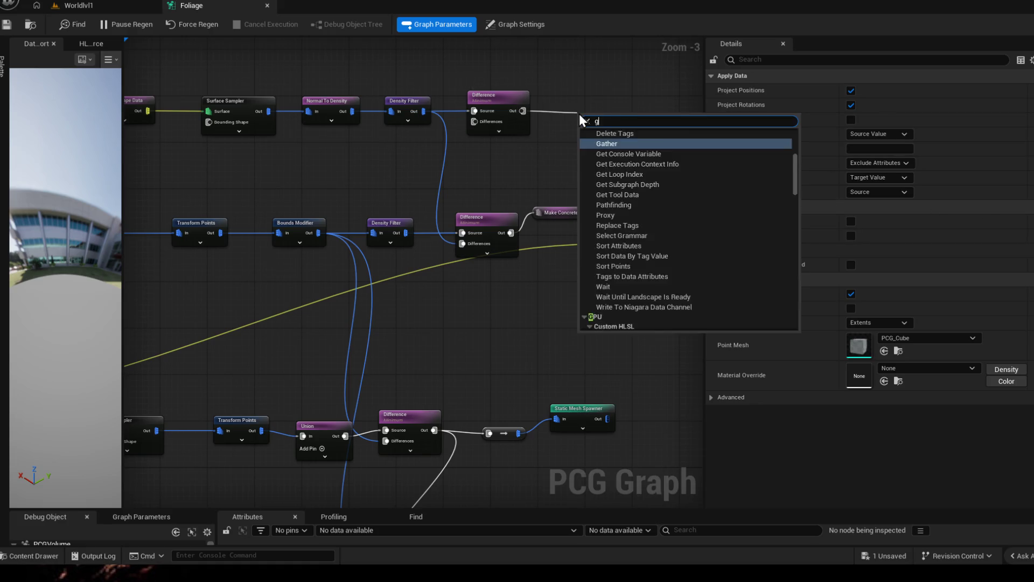
text(et act)
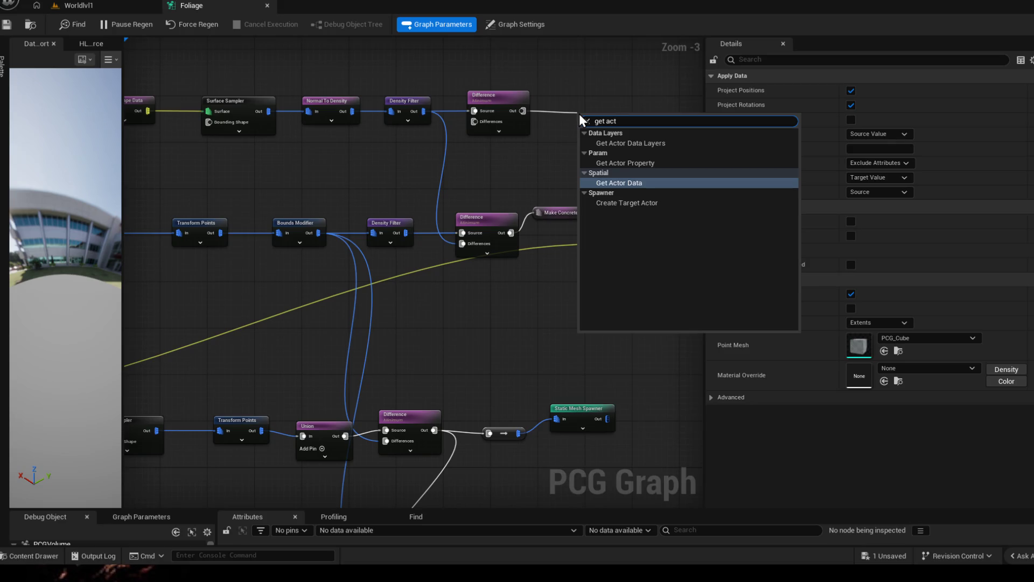
key(Return)
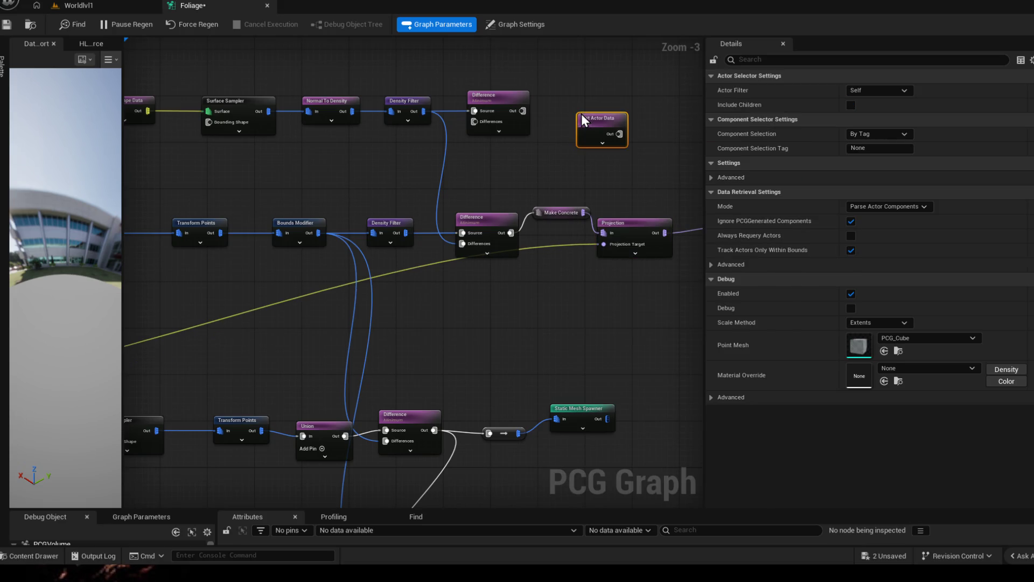
Step: Place Get Actor Data beside the top Difference, wire it in, and set its Component Selection Tag to Ocean
mouse_move(575, 116)
mouse_down()
mouse_move(538, 137)
mouse_move(355, 139)
mouse_move(476, 125)
mouse_up()
click(877, 89)
click(857, 100)
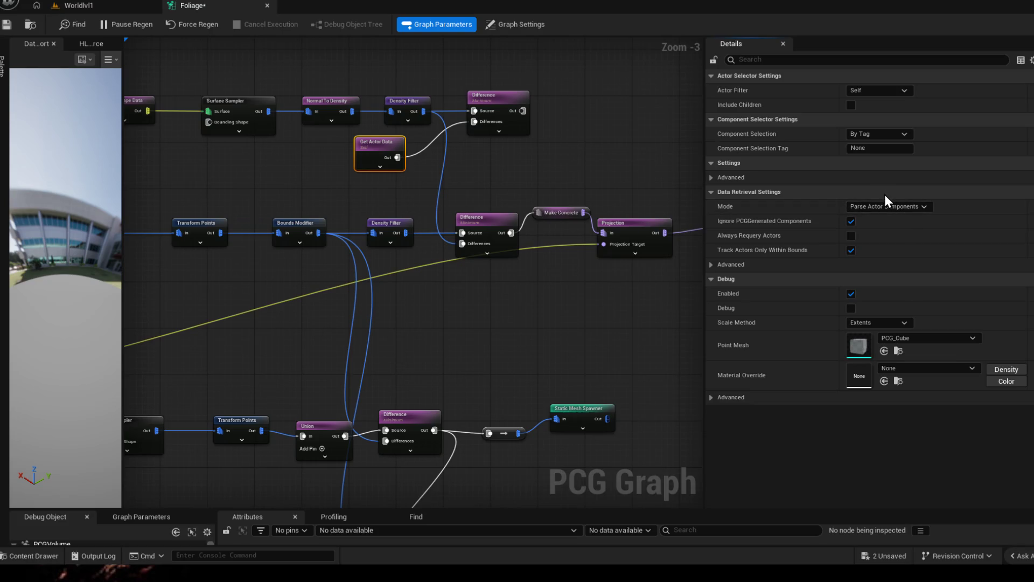
click(875, 148)
text(Ocean)
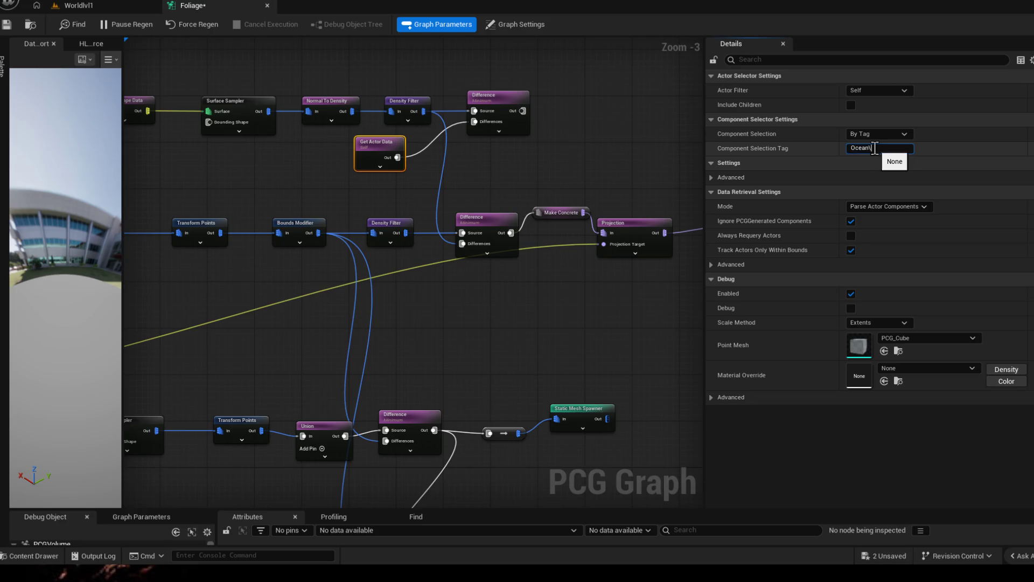
key(Return)
Step: Save the Foliage graph with Ctrl+S and go back to the Worldlvl1 level
key(ctrl+s)
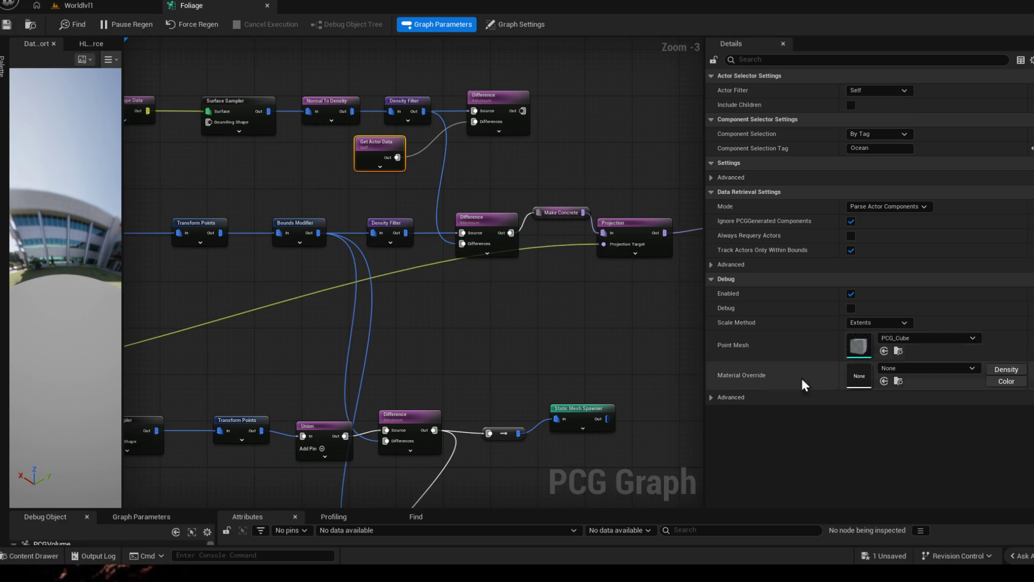
click(36, 5)
click(69, 6)
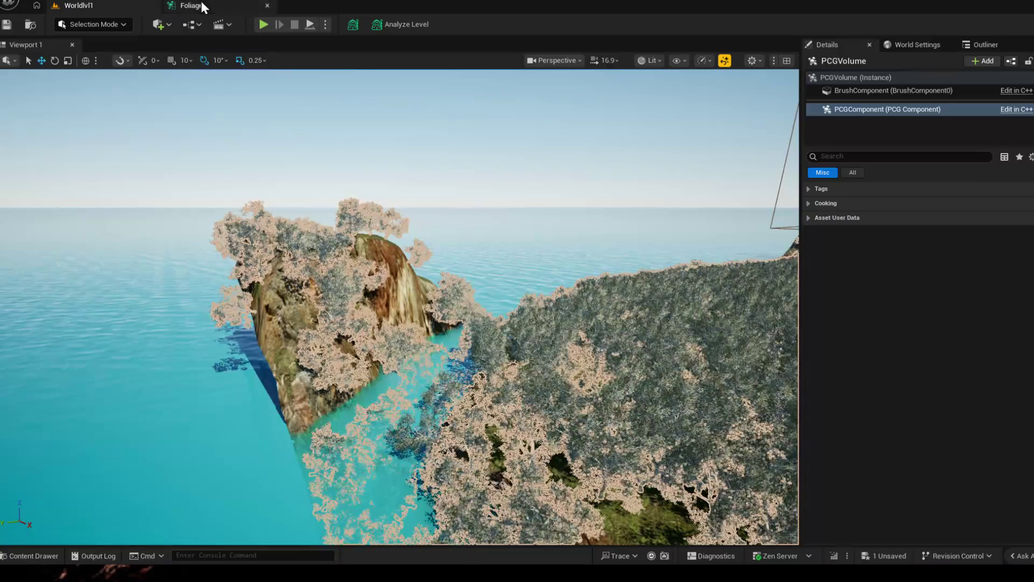
Step: In the Worldlvl1 Outliner, expand the water folder and select the WaterBodyOcean actor
click(202, 4)
click(131, 6)
click(179, 7)
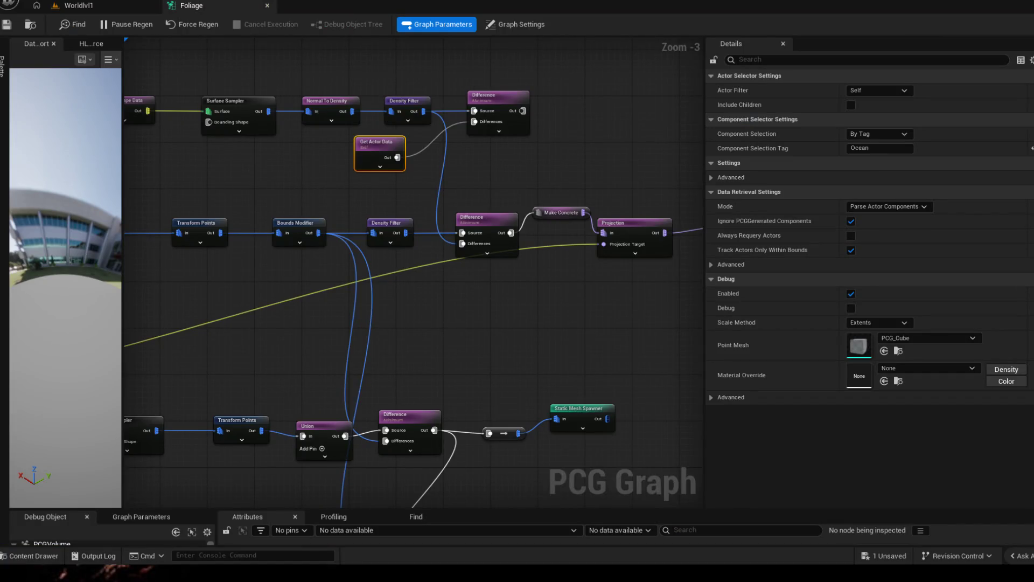
click(156, 7)
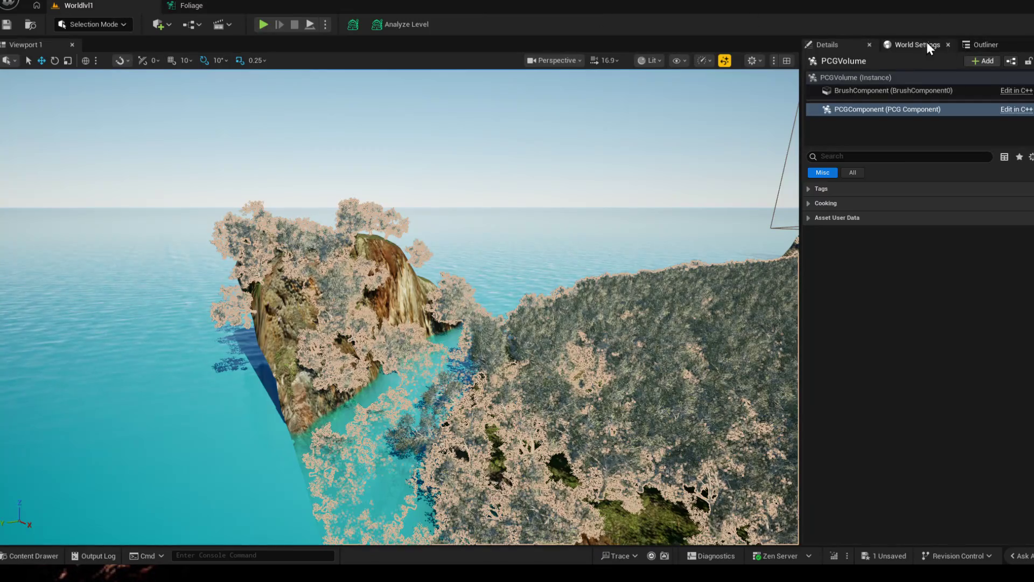
click(918, 44)
click(980, 46)
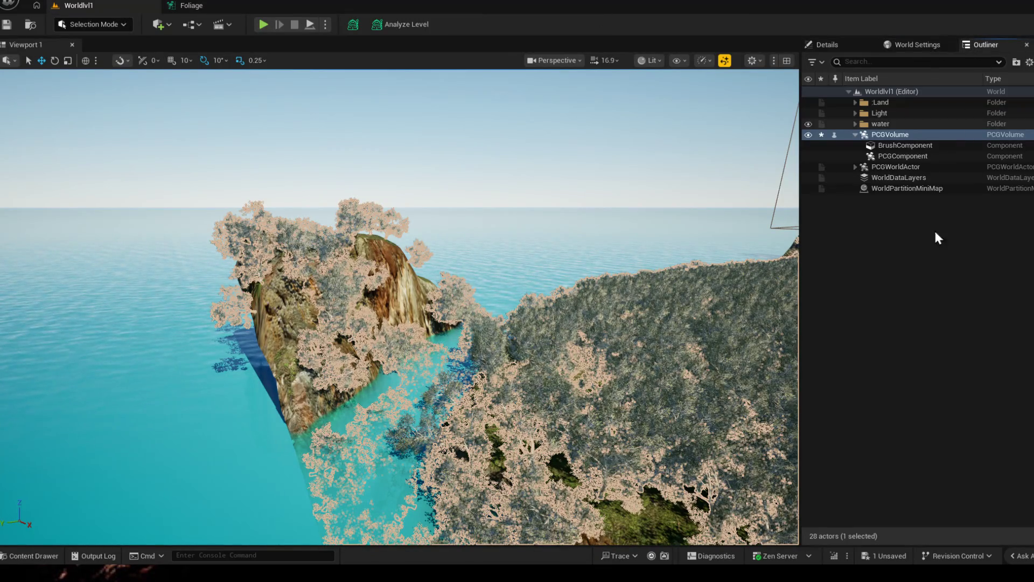
click(856, 135)
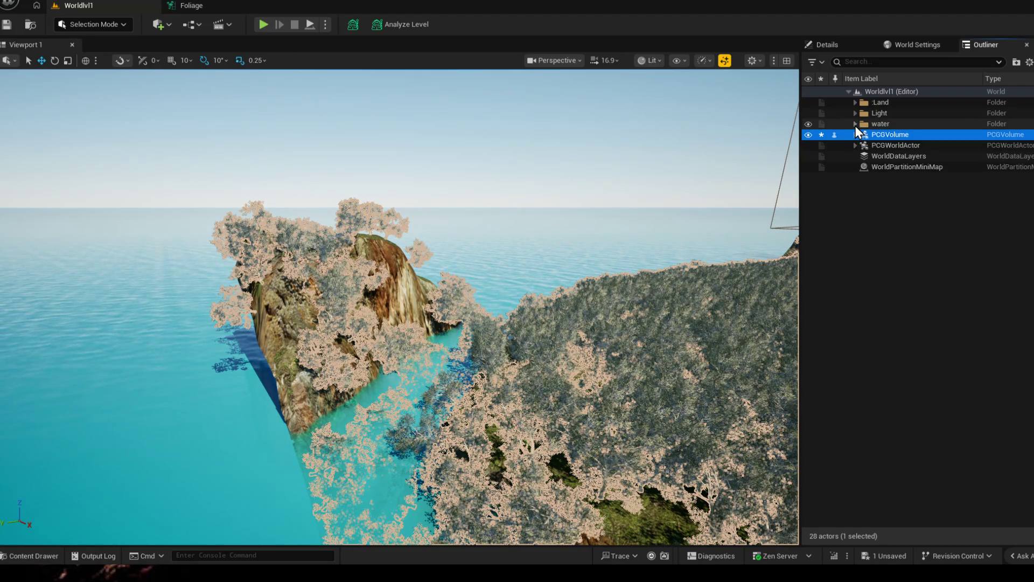
click(854, 123)
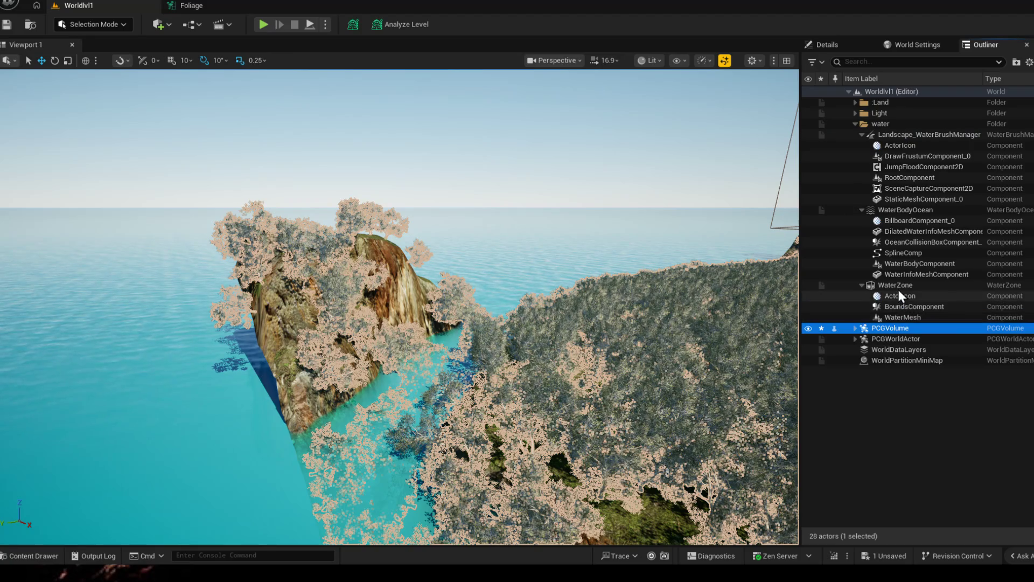
right_click(897, 211)
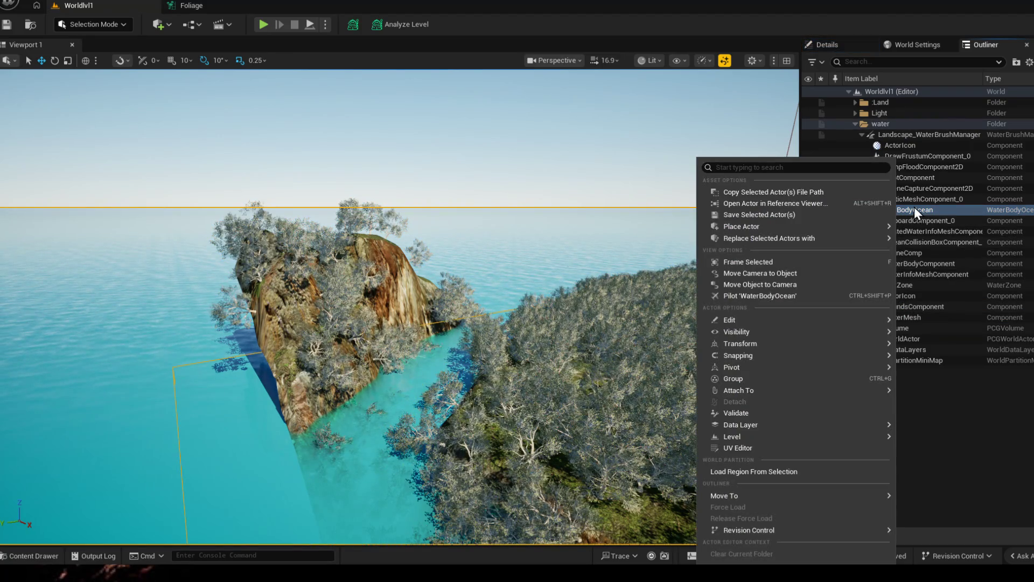
click(826, 43)
click(844, 47)
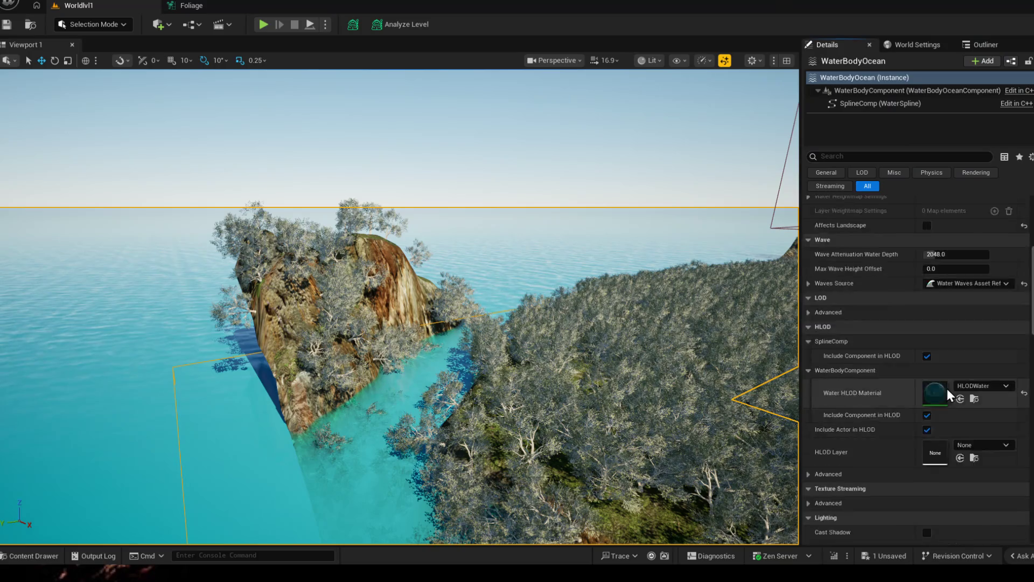
Step: Add a Component Tags element on WaterBodyOcean and set it to Ocean
scroll(955, 397, down, 15)
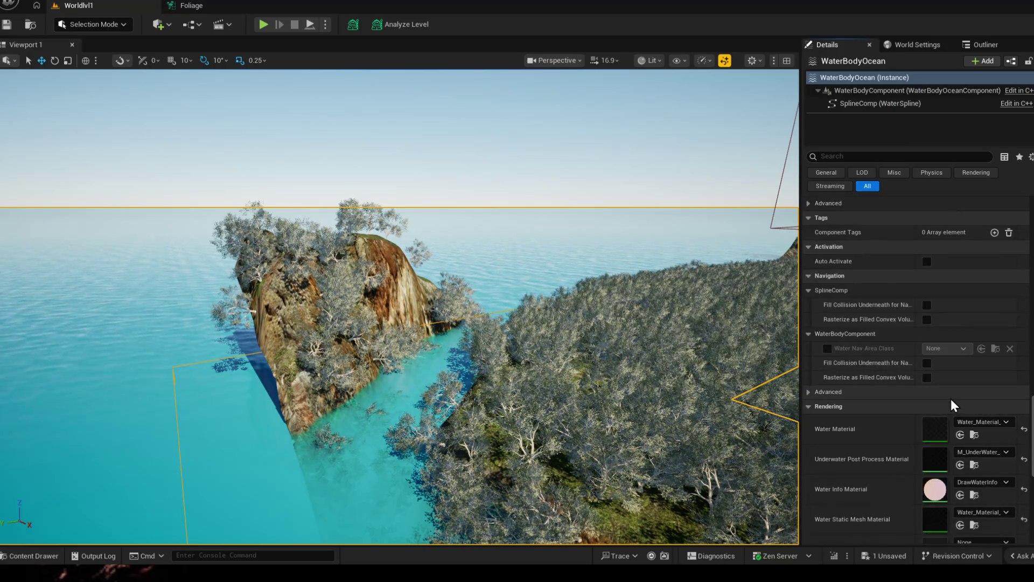
scroll(965, 407, down, 3)
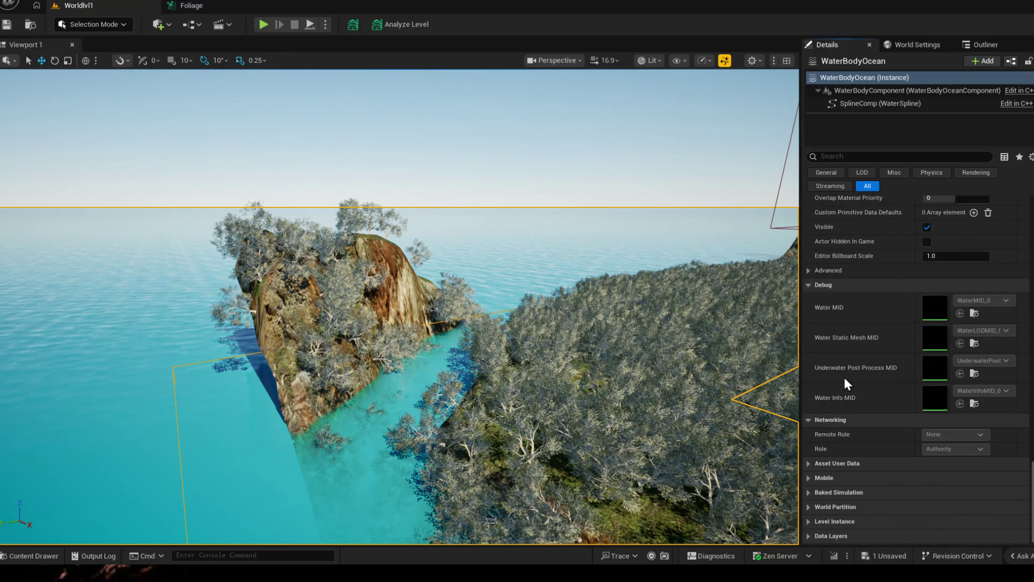
click(836, 156)
text(tag)
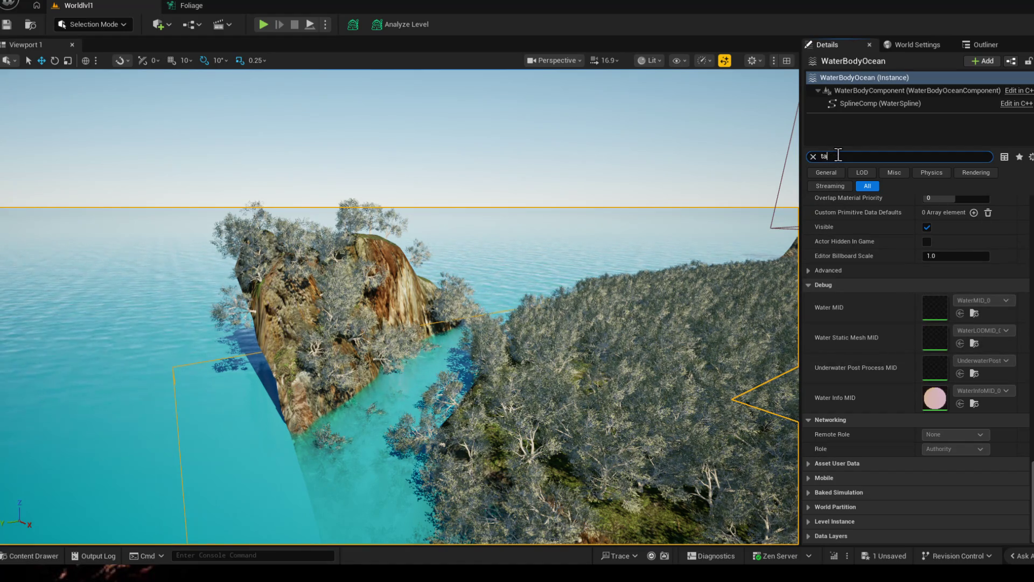
click(999, 216)
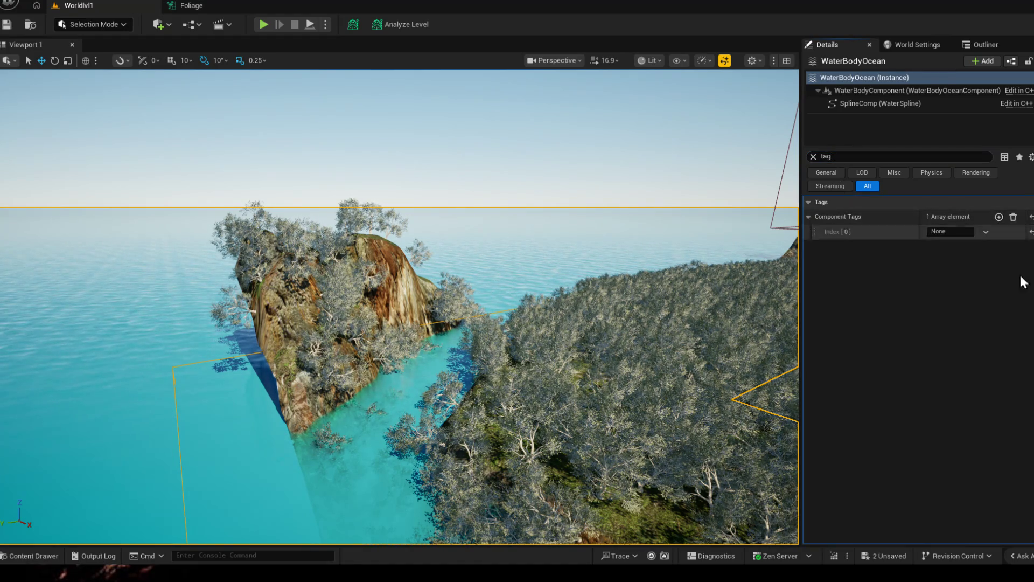
click(985, 231)
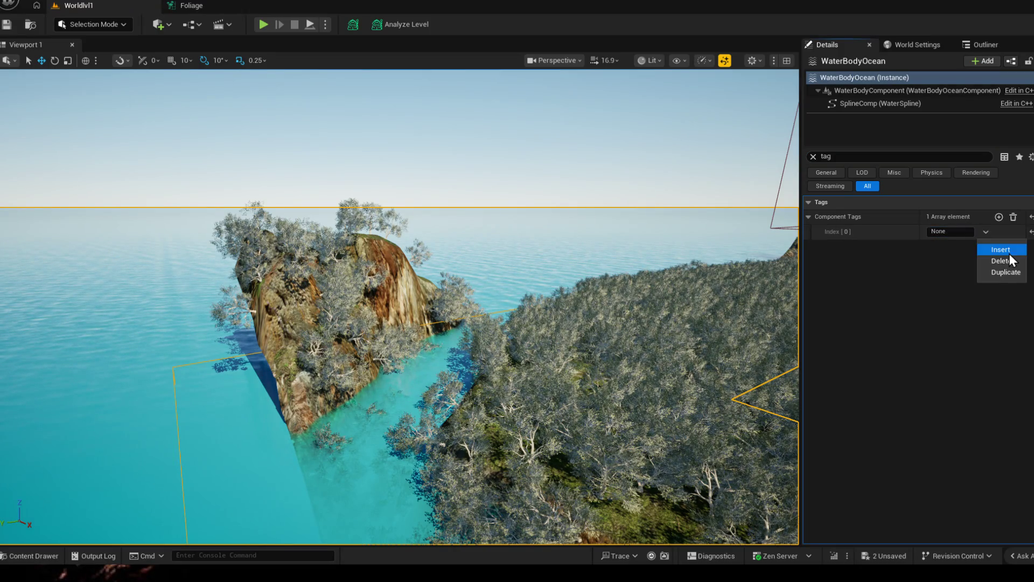
click(951, 230)
double_click(950, 231)
text(Ocean)
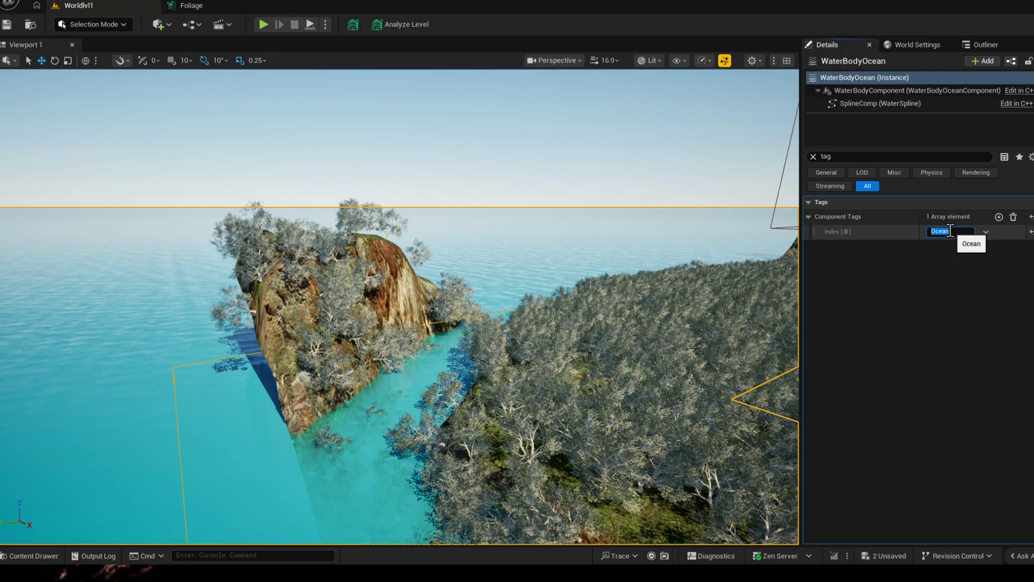
key(Return)
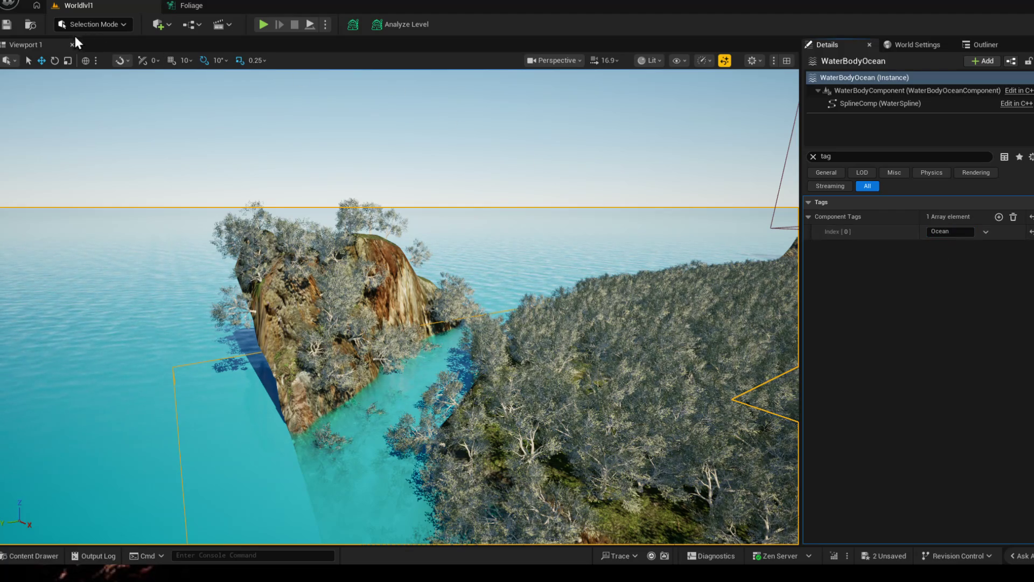
click(182, 5)
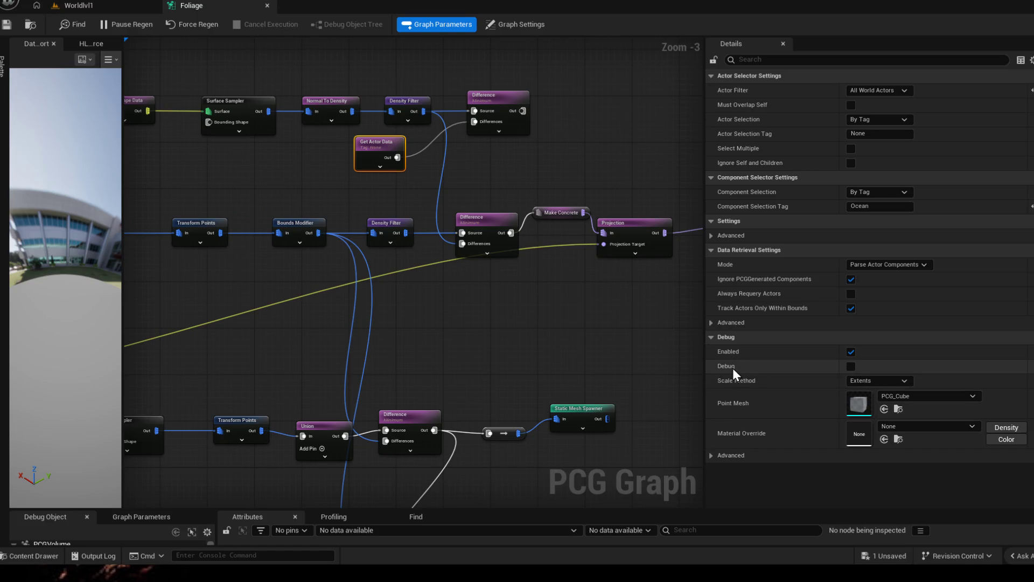
Step: Turn on Select Multiple in the Get Actor Data node's properties
click(762, 60)
text(mul)
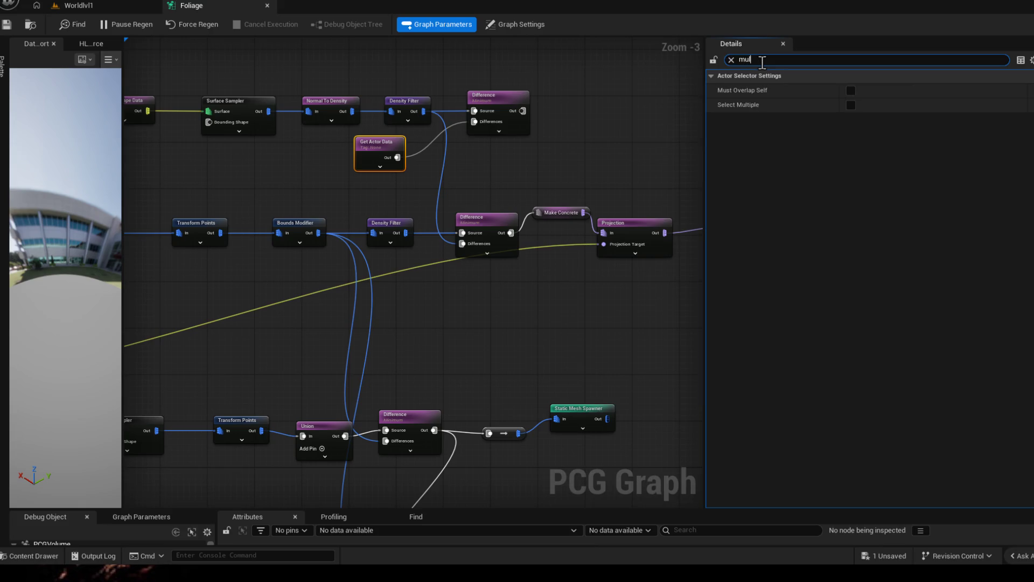
click(851, 90)
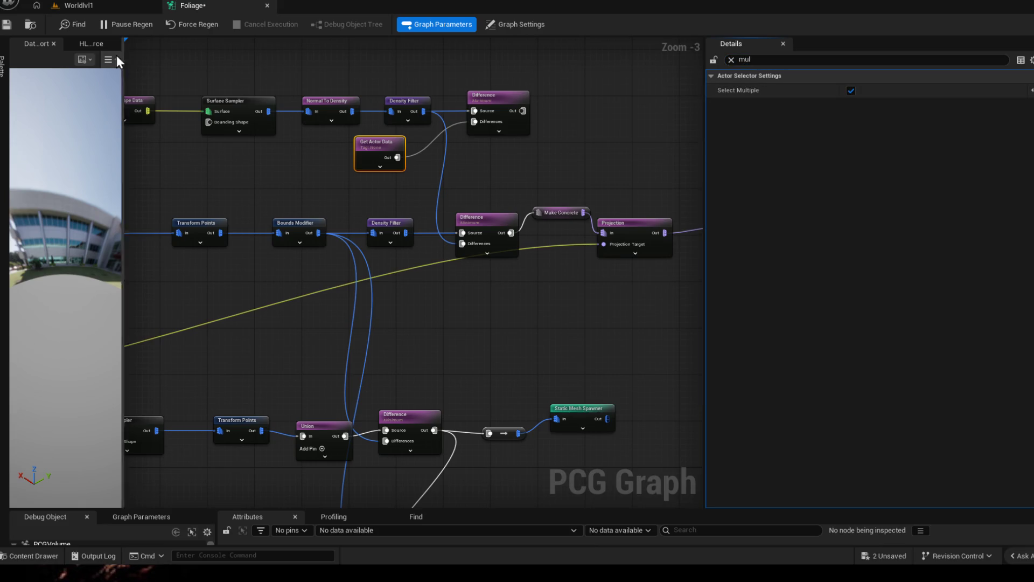
click(63, 13)
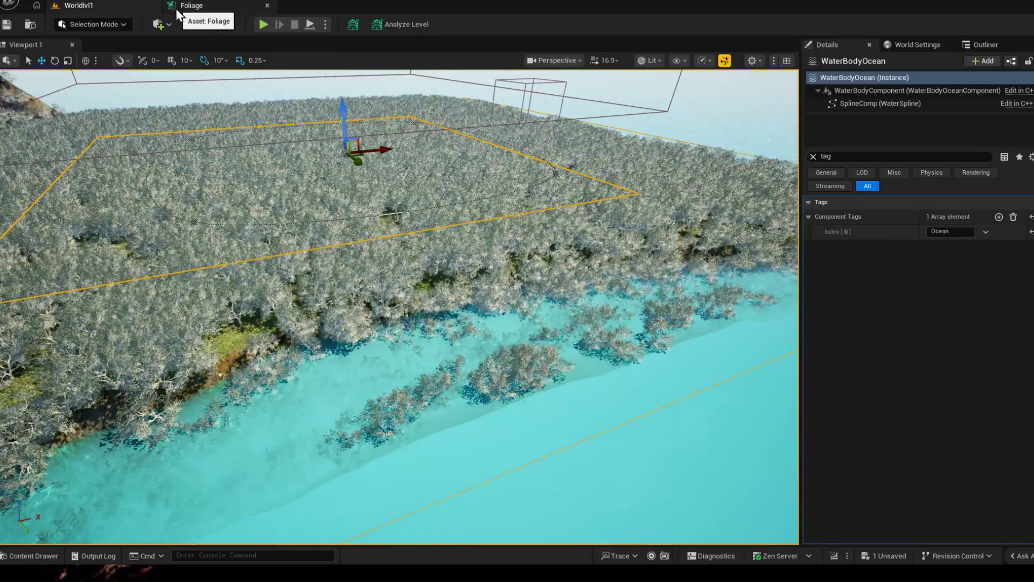
click(175, 8)
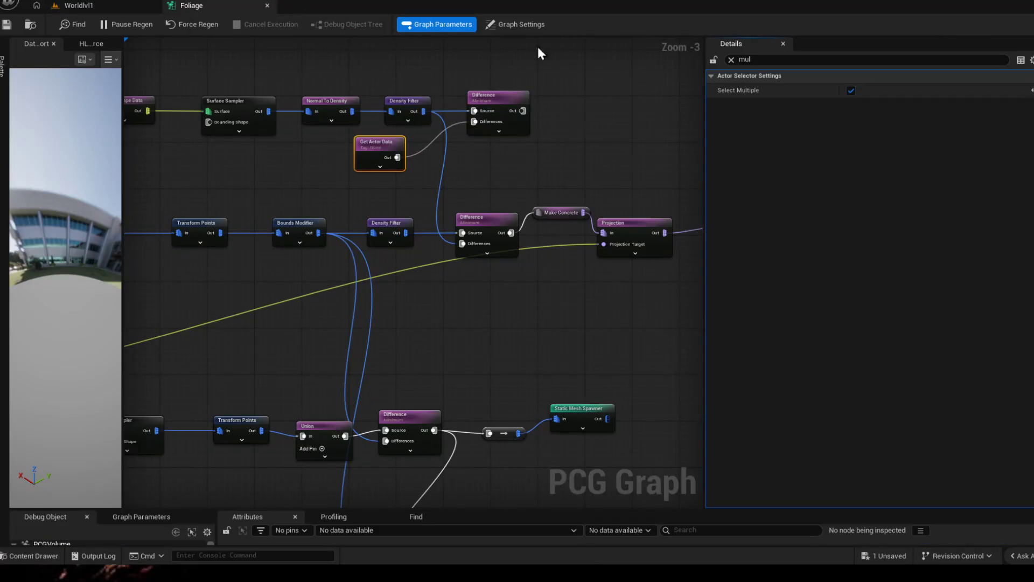
Step: Set the Density Filter's Lower Bound to 0.8 and Upper Bound to 1.0
click(401, 224)
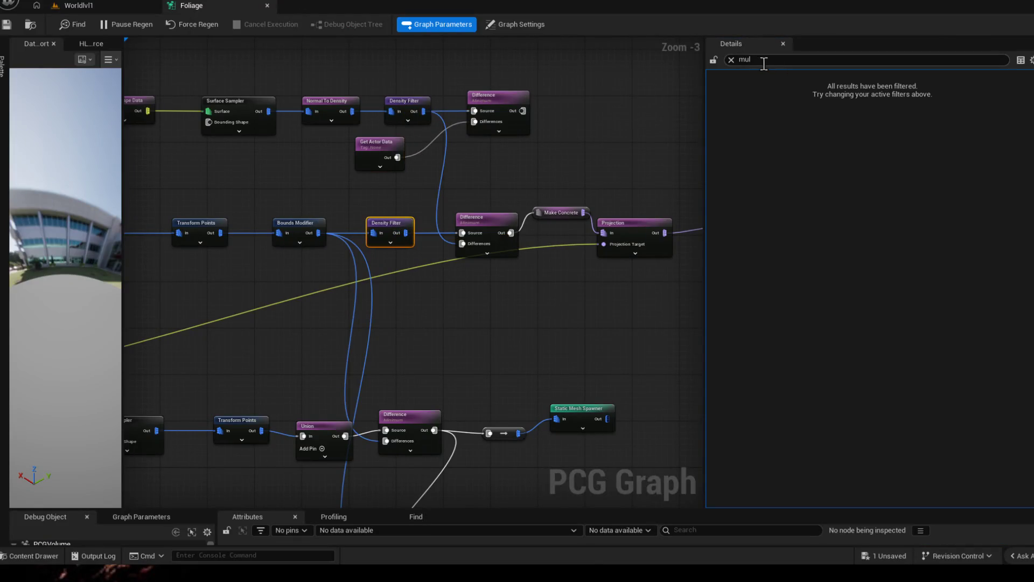
click(731, 59)
click(711, 76)
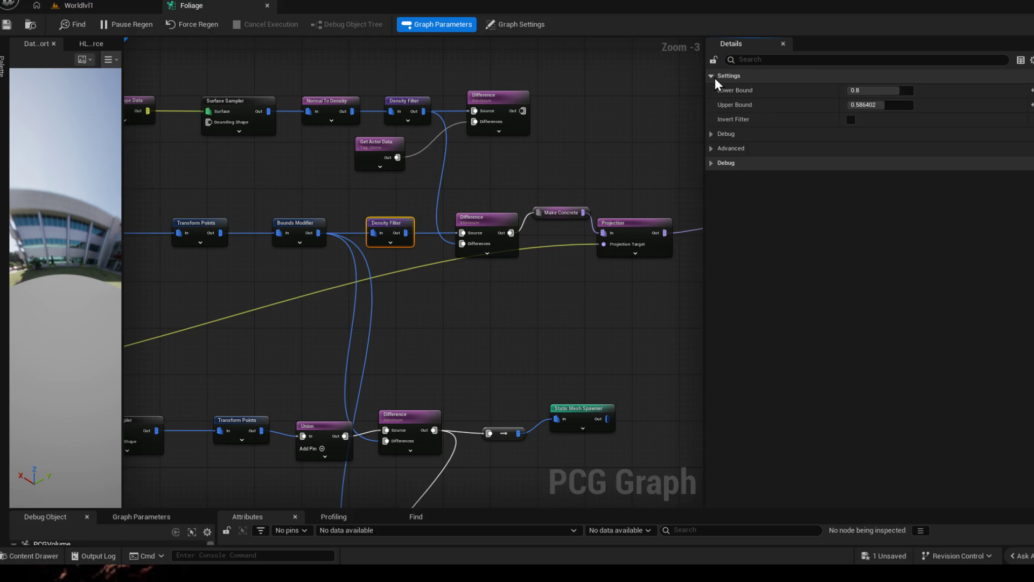
drag(883, 92, 894, 91)
click(896, 104)
text(1)
click(896, 90)
text(.8)
key(Return)
Step: Save all and fly around the island in Worldlvl1 to view the regenerated forest
click(7, 24)
click(111, 7)
mouse_move(377, 270)
mouse_down()
mouse_move(473, 270)
mouse_move(474, 119)
mouse_move(474, 183)
mouse_up()
mouse_move(697, 166)
mouse_down()
mouse_move(697, 156)
mouse_move(697, 167)
mouse_up()
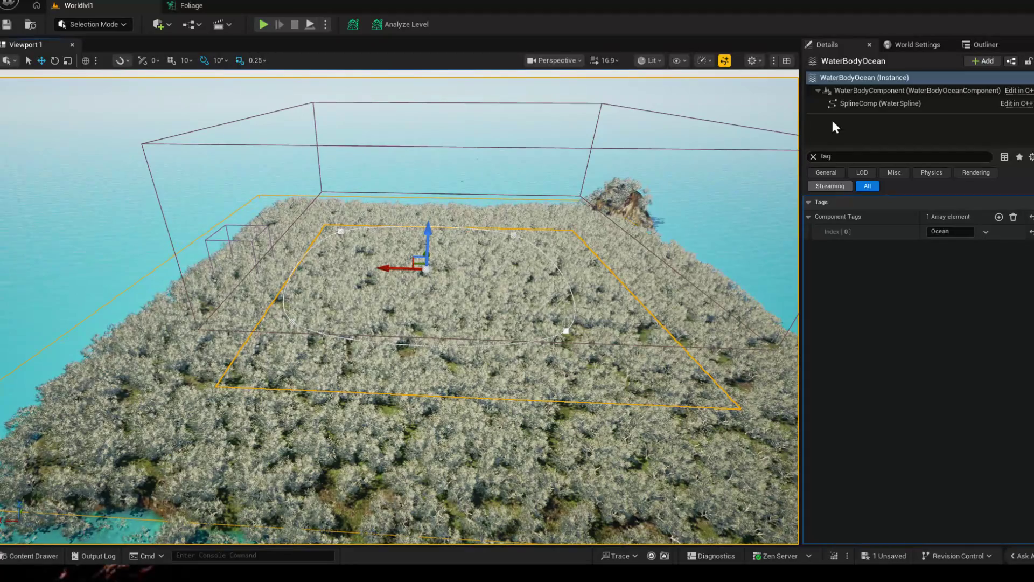
Step: Inspect Landscape_WaterBrushManager in the Outliner and Details, then go back to the Foliage graph
click(979, 47)
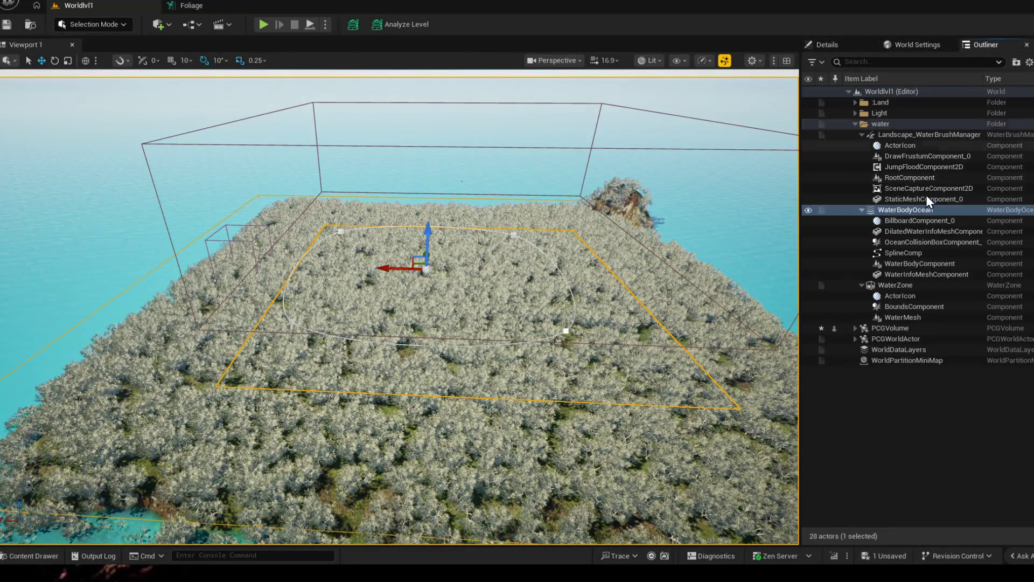
click(933, 136)
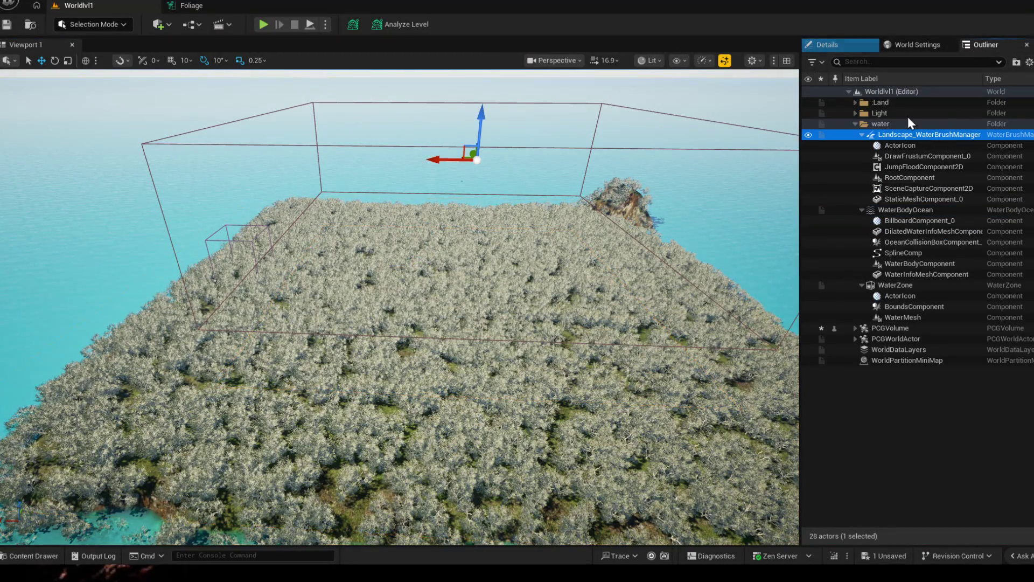
click(838, 48)
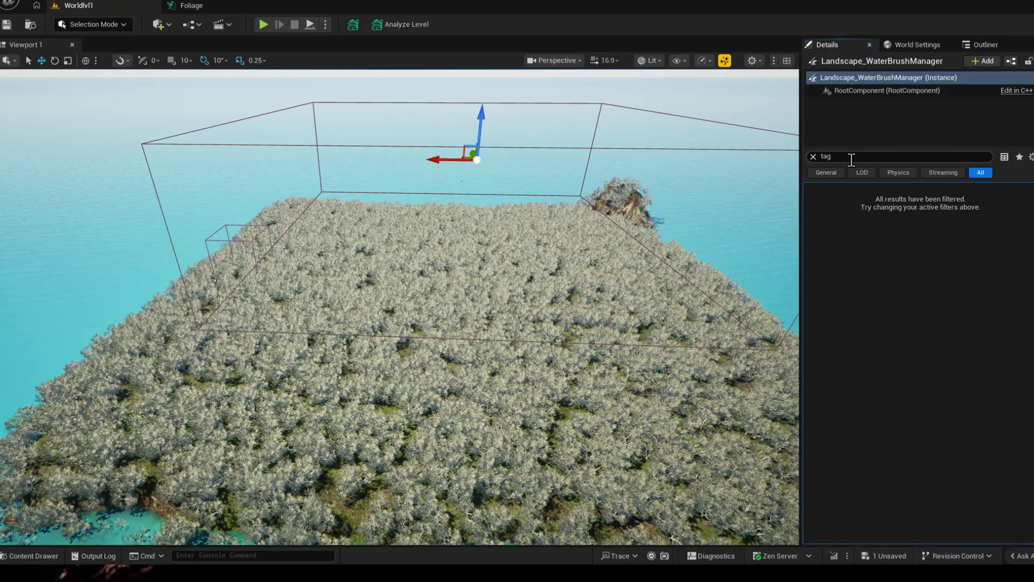
click(813, 157)
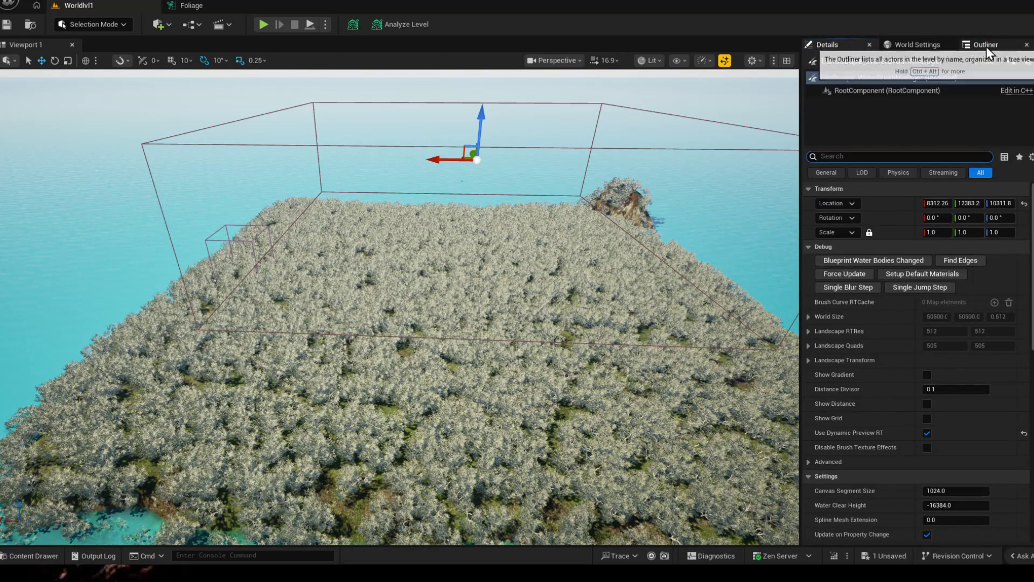
click(985, 45)
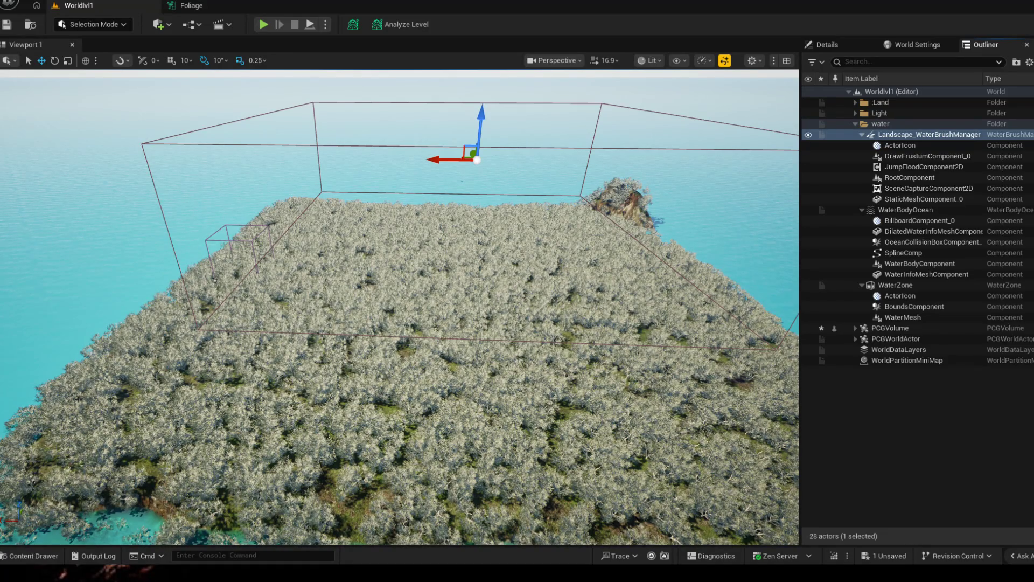
click(206, 11)
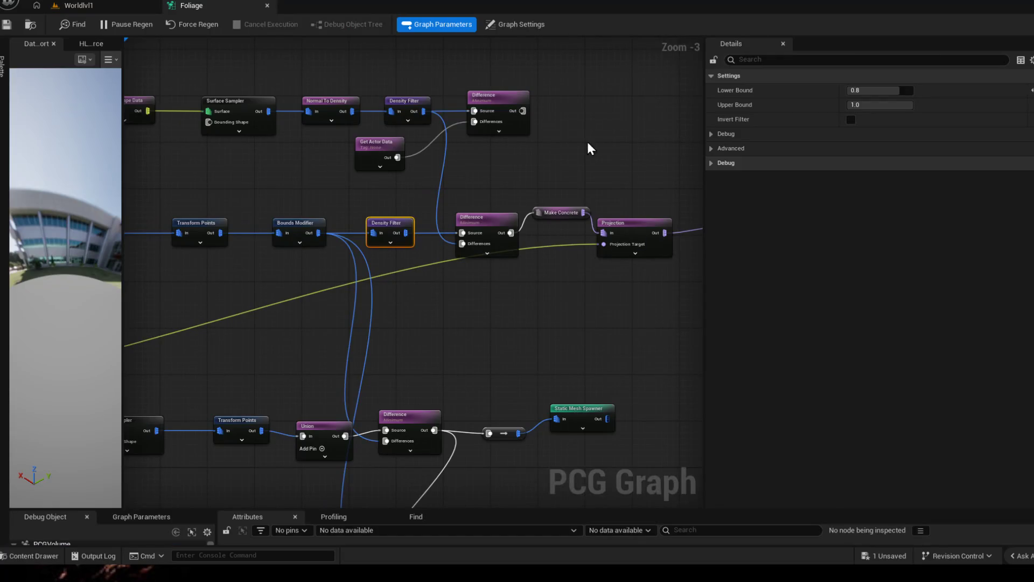
Step: Delete the two lower rows of nodes in the Foliage graph
scroll(531, 168, down, 2)
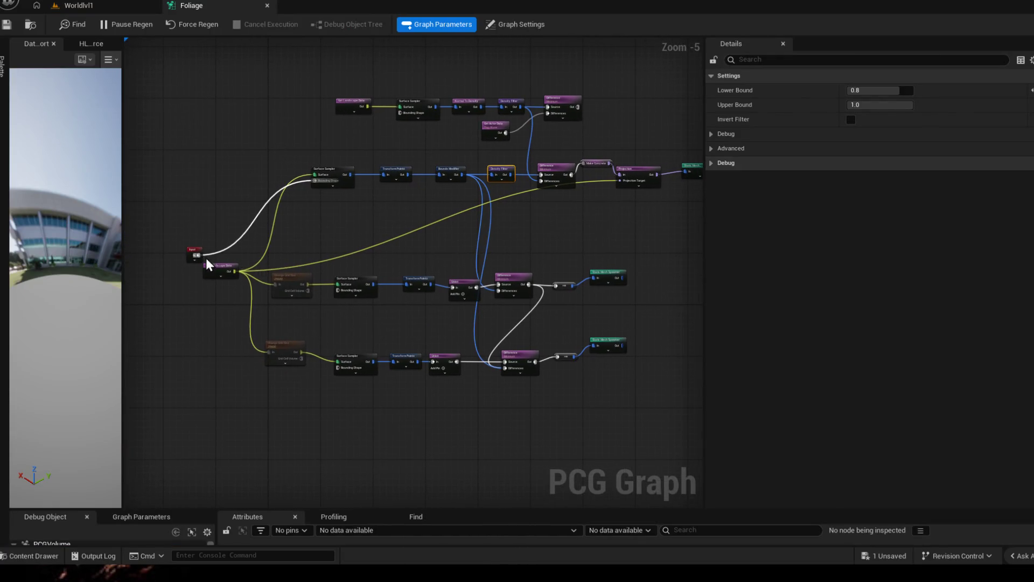
mouse_move(263, 273)
mouse_down()
mouse_move(292, 316)
mouse_move(695, 383)
mouse_move(608, 413)
mouse_move(618, 398)
mouse_up()
key(Delete)
Step: Place the Output node beside the Static Mesh Spawner, wire them, and view the island's trees in Worldlvl1
scroll(589, 323, up, 3)
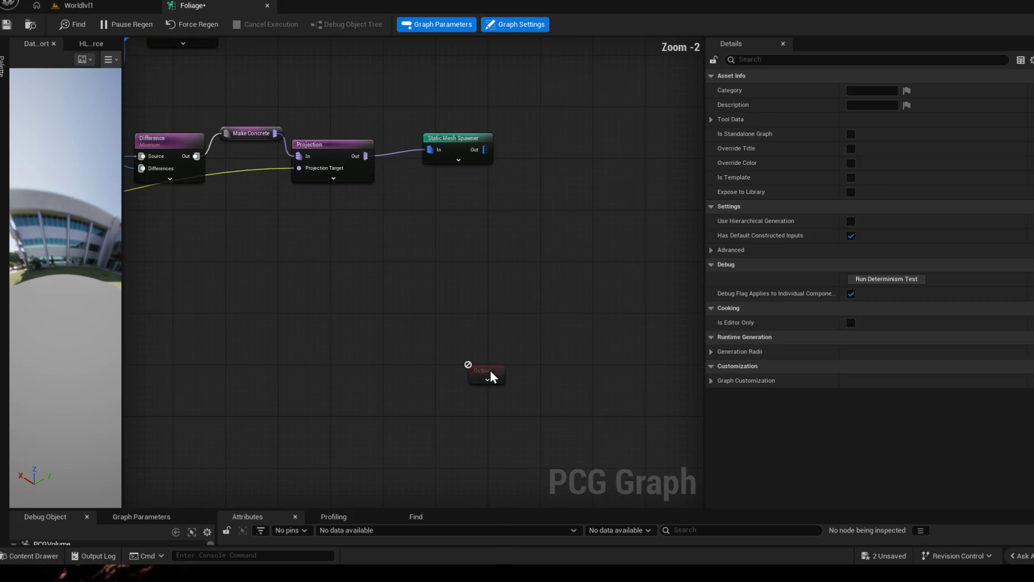
drag(490, 376, 580, 190)
drag(480, 144, 487, 149)
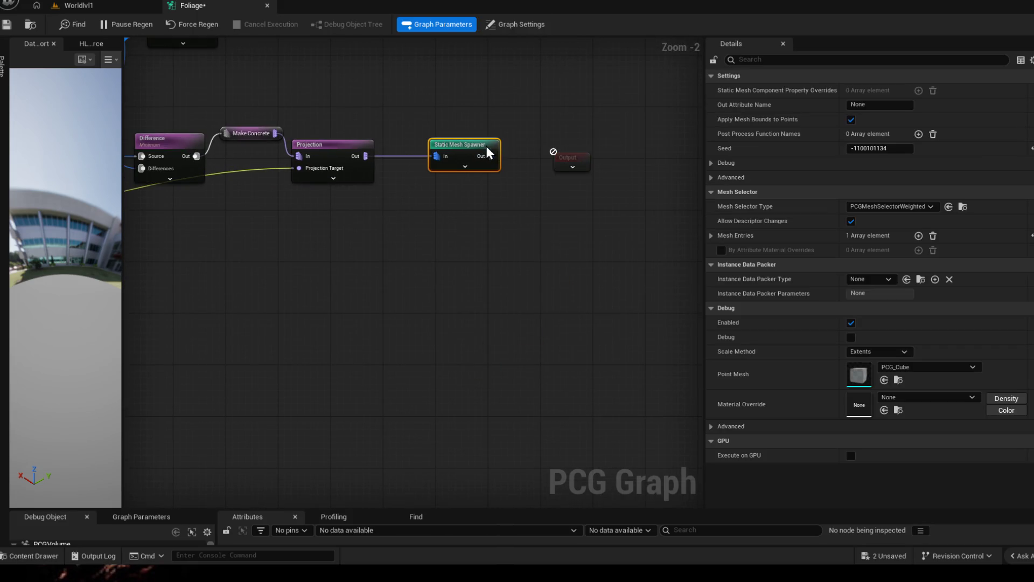
click(572, 165)
mouse_move(491, 157)
mouse_down()
mouse_move(566, 175)
mouse_move(560, 168)
mouse_up()
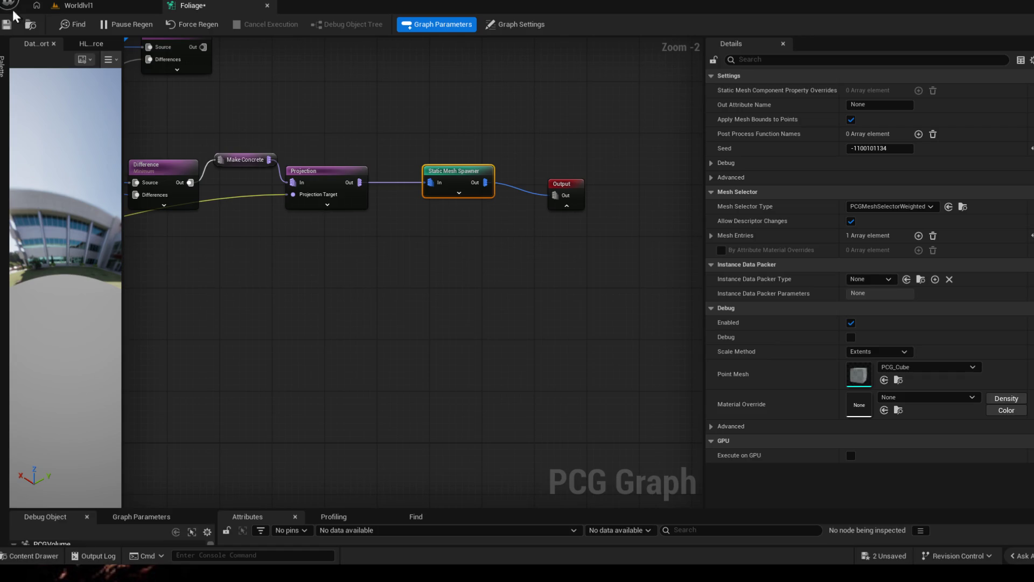
click(76, 5)
mouse_move(478, 160)
mouse_down()
mouse_move(442, 167)
mouse_move(485, 164)
mouse_move(452, 162)
mouse_move(473, 162)
mouse_up()
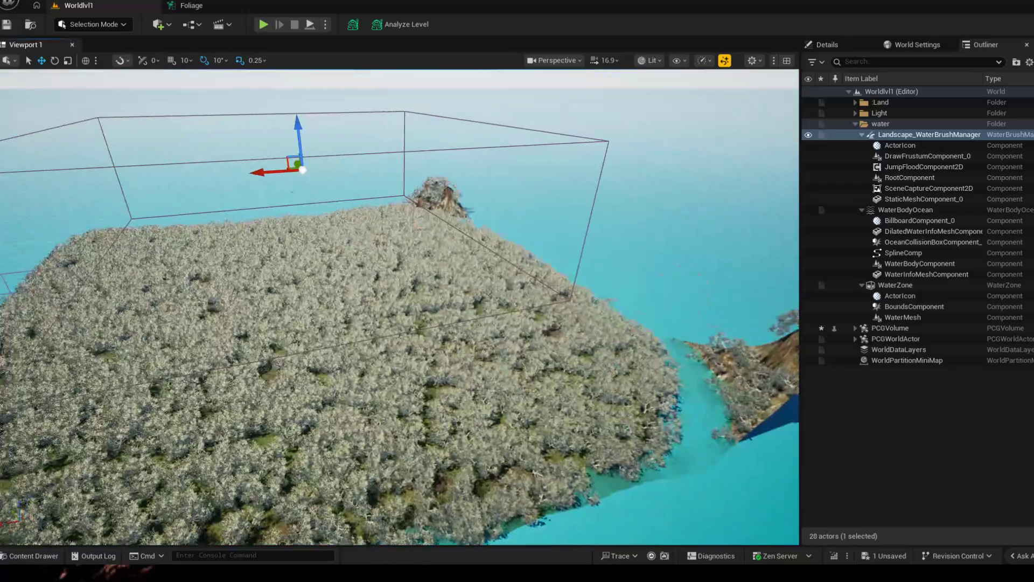
Step: Pan to the top Surface Sampler and inspect its 0.1 points-per-square-meter, Unbounded-off settings
click(191, 5)
scroll(487, 207, up, 3)
mouse_move(487, 207)
mouse_down()
mouse_move(432, 184)
mouse_move(528, 233)
mouse_move(494, 209)
mouse_move(592, 209)
mouse_up()
click(263, 152)
drag(309, 227, 412, 214)
mouse_move(354, 189)
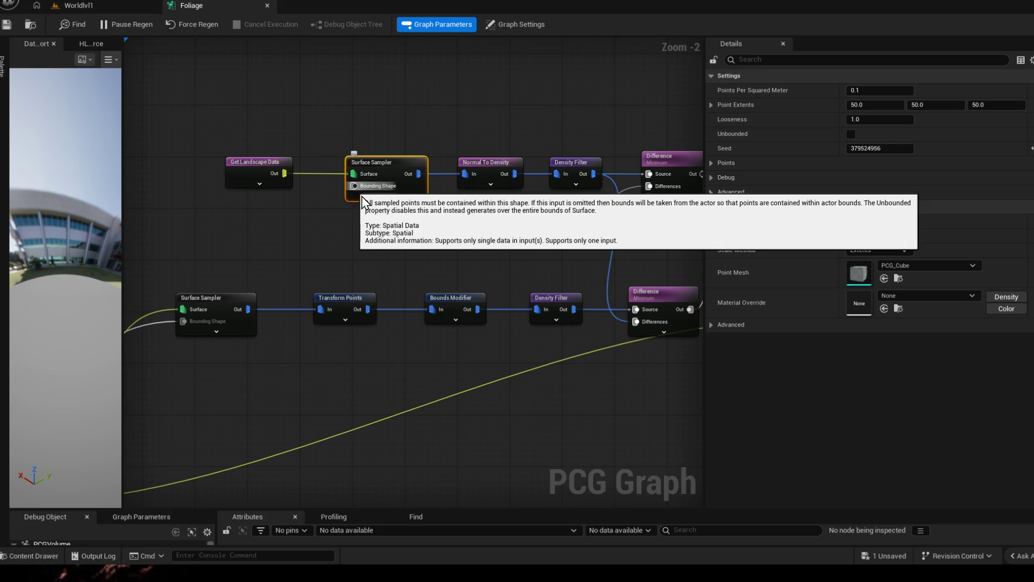
Step: Pan across Get Actor Data, Projection and Static Mesh Spawner, and inspect the Bounds Modifier's settings
drag(353, 189, 162, 189)
drag(461, 269, 509, 265)
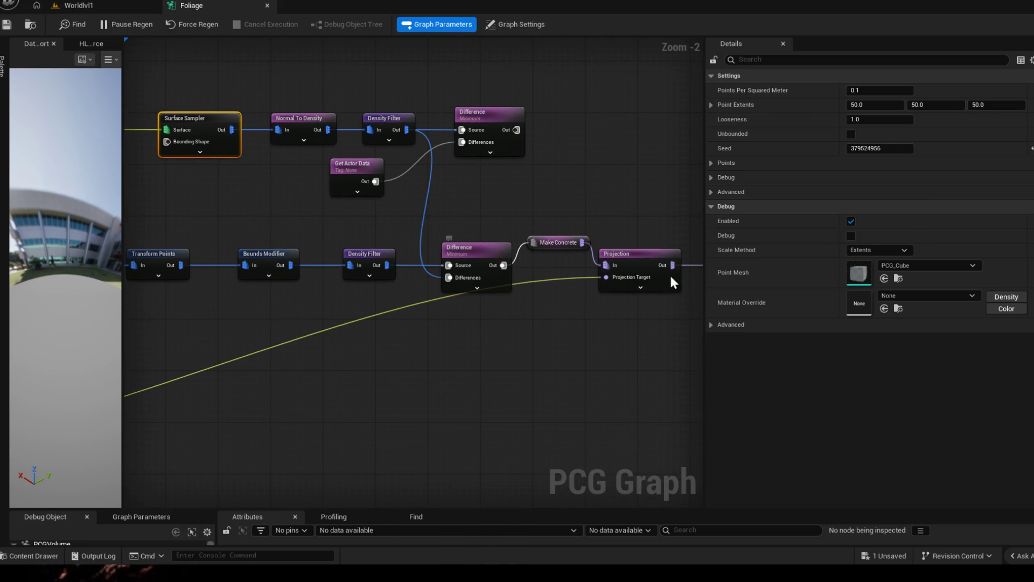
mouse_move(636, 199)
mouse_down()
mouse_move(522, 200)
mouse_move(595, 191)
mouse_move(596, 172)
mouse_up()
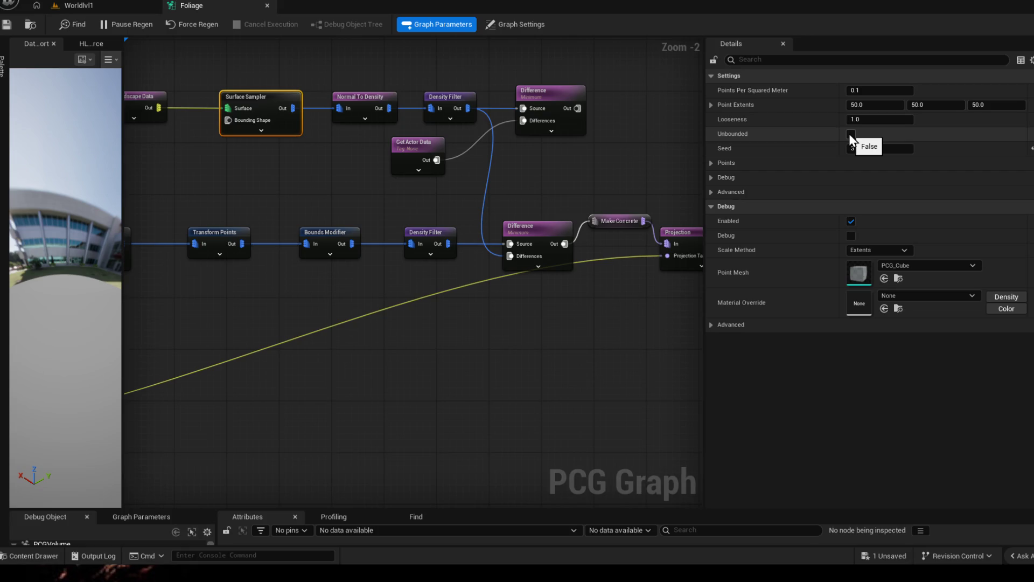
click(330, 235)
mouse_move(331, 192)
mouse_down()
mouse_move(491, 194)
mouse_move(389, 203)
mouse_up()
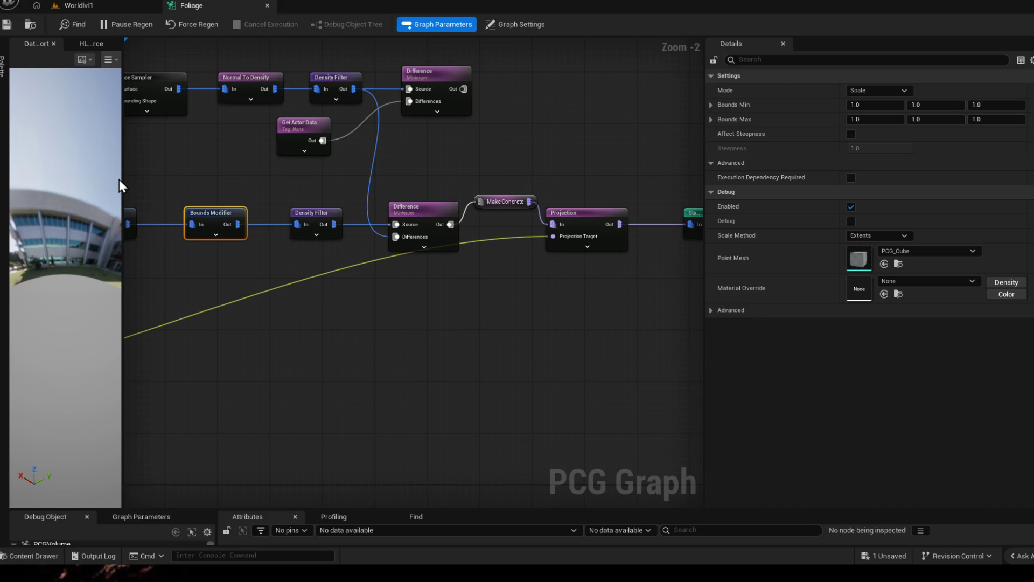
Step: Narrow the Data Viewport and Details panels to widen the graph area
mouse_move(121, 182)
mouse_down()
mouse_move(467, 189)
mouse_move(202, 182)
mouse_move(70, 191)
mouse_up()
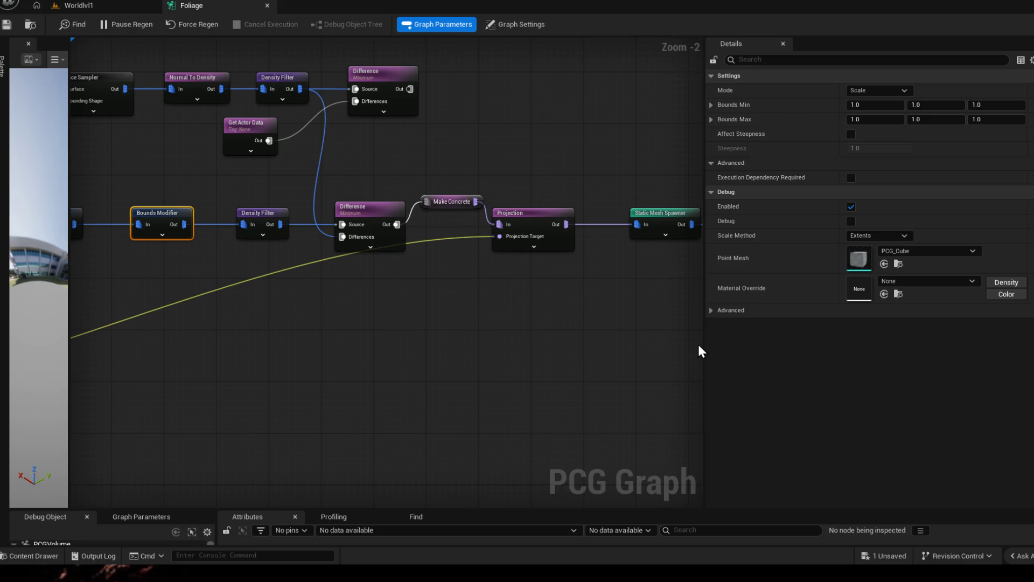
drag(704, 341, 747, 339)
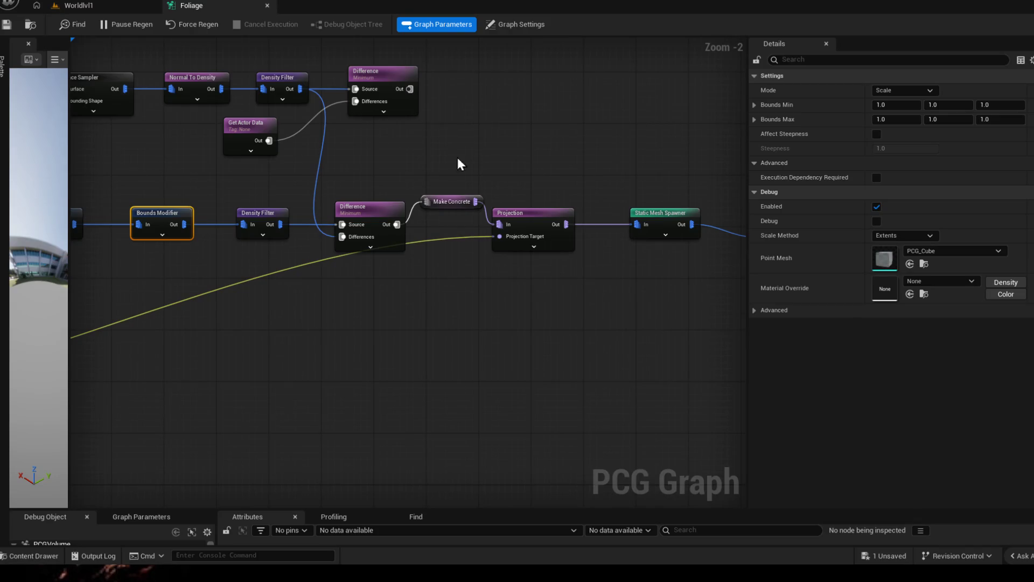
drag(457, 290, 478, 303)
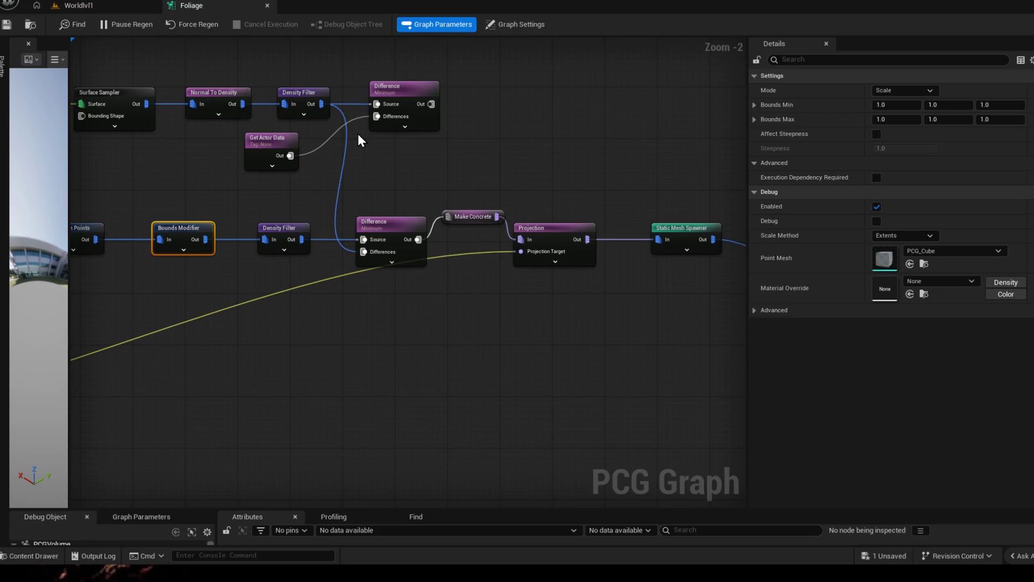
Step: Wire the upper Difference output into Projection and save the Foliage graph
click(263, 137)
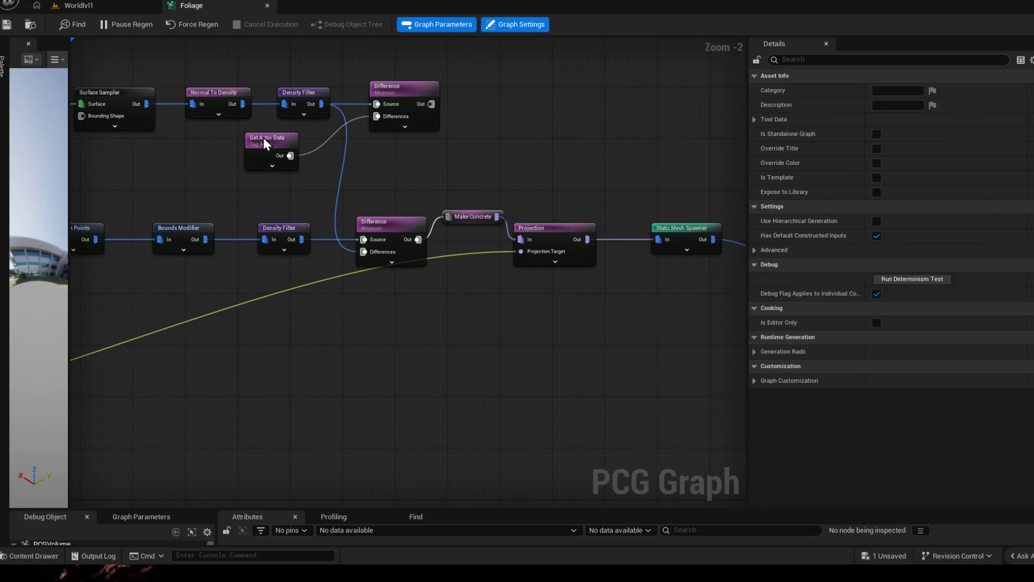
mouse_move(430, 104)
mouse_down()
mouse_move(479, 173)
mouse_move(509, 244)
mouse_move(520, 240)
mouse_up()
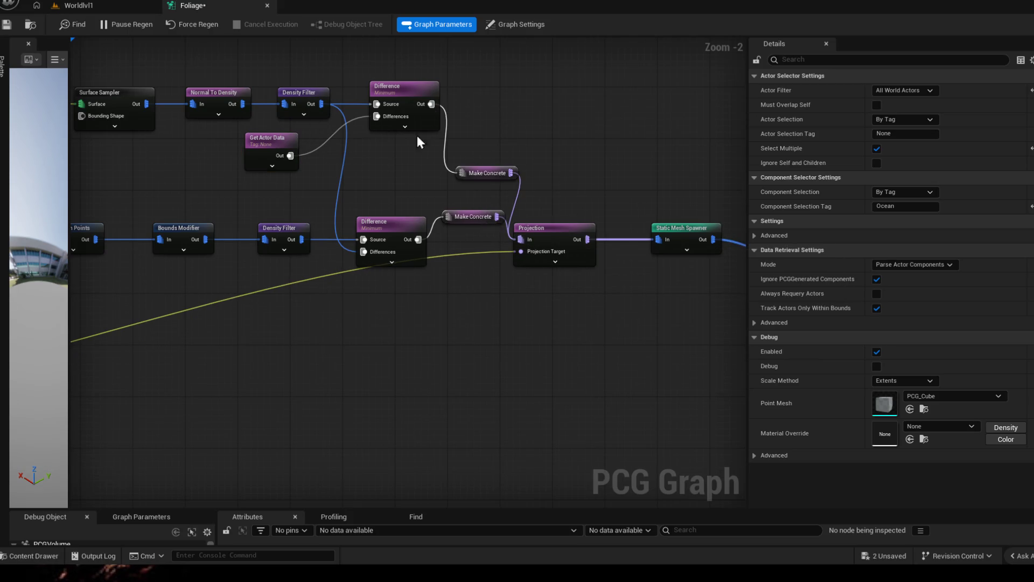
click(9, 27)
Step: Check the shoreline trees in Worldlvl1, then select the Projection node in the graph
click(76, 6)
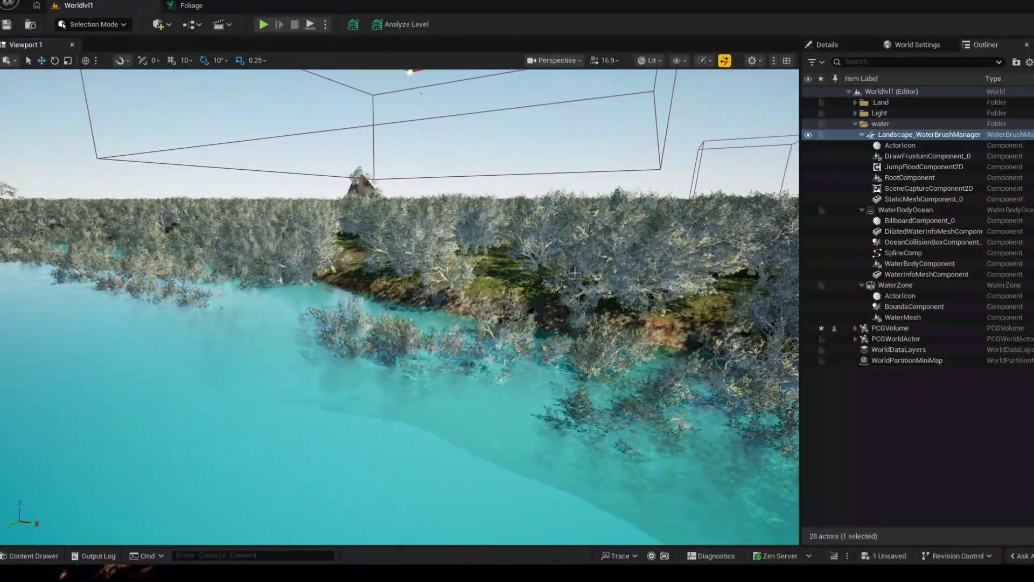
click(204, 6)
drag(636, 273, 527, 328)
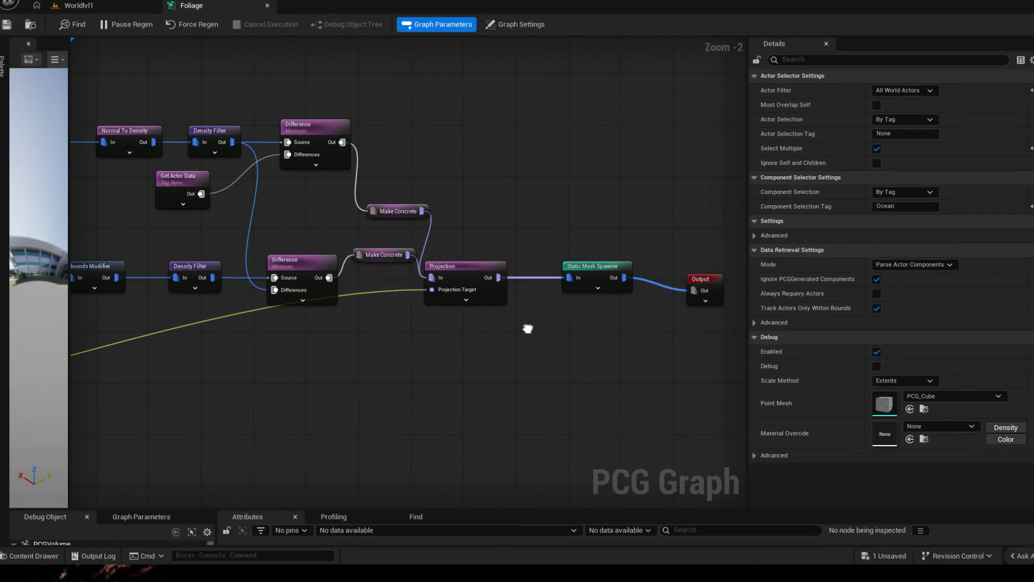
click(458, 277)
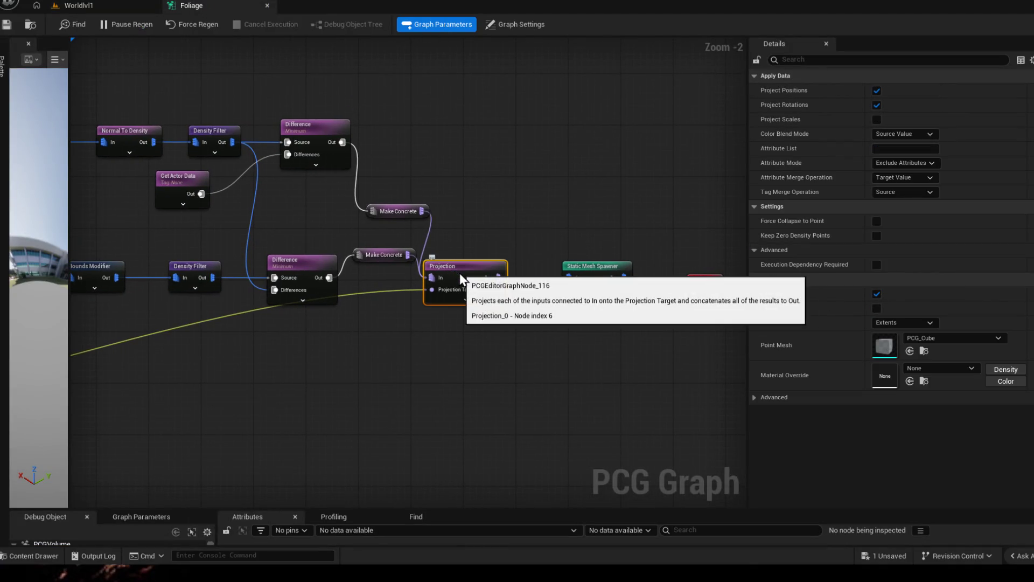
Step: Delete the Projection and both Make Concrete nodes, wiring each Difference output into the Static Mesh Spawner
key(Delete)
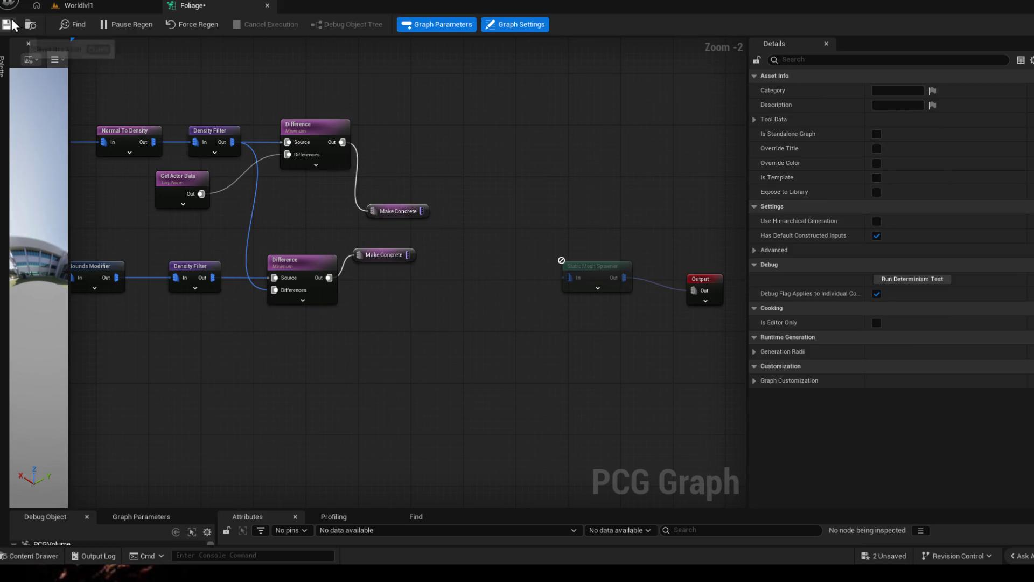
mouse_move(329, 277)
mouse_down()
mouse_move(557, 291)
mouse_move(572, 273)
mouse_move(566, 280)
mouse_up()
drag(408, 268, 408, 268)
key(Delete)
drag(377, 194, 444, 227)
key(Delete)
mouse_move(342, 142)
mouse_down()
mouse_move(470, 253)
mouse_move(564, 276)
mouse_up()
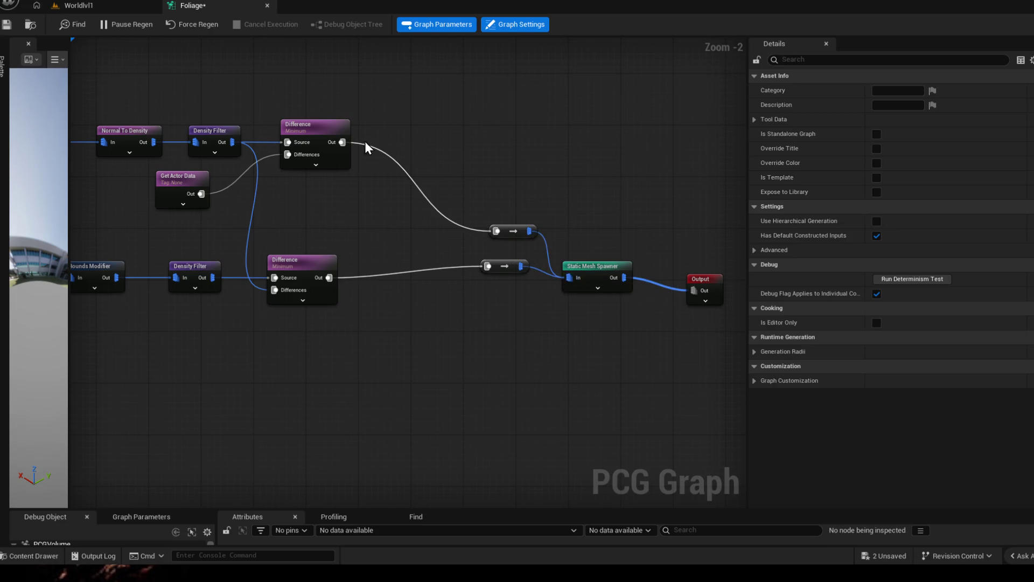
Step: Save the Foliage graph and compare the trees in the level
click(6, 26)
click(82, 8)
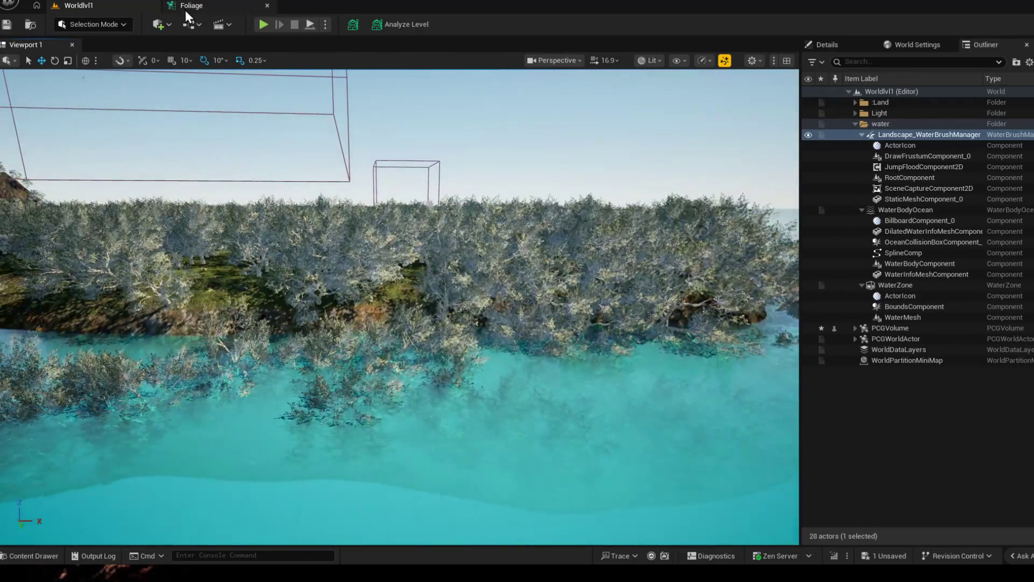
click(184, 7)
click(67, 6)
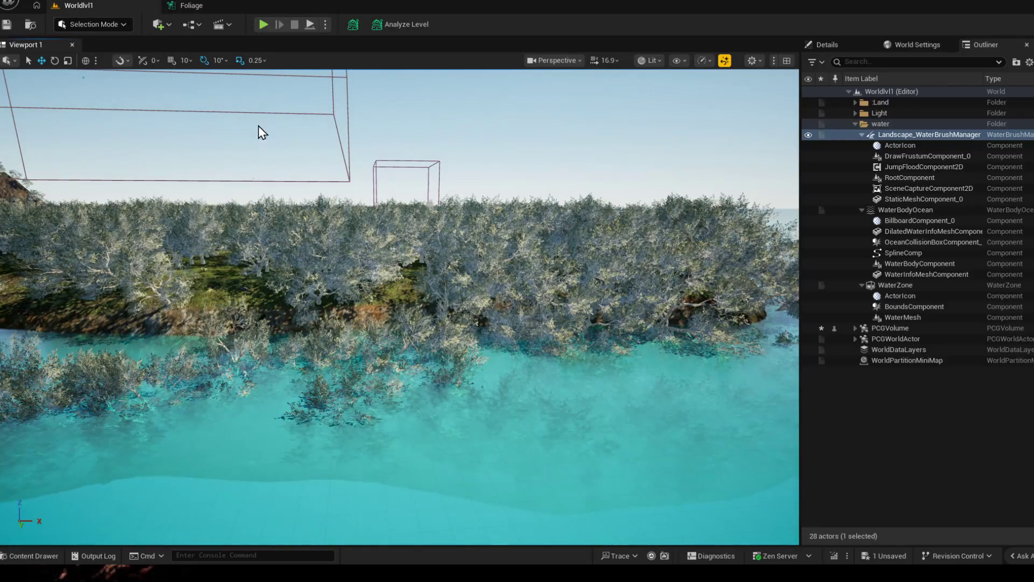
click(204, 9)
Step: Shift both conversion nodes and the Static Mesh Spawner left to tidy the graph
drag(487, 170, 536, 274)
drag(506, 229, 422, 234)
drag(596, 267, 574, 265)
click(700, 267)
drag(536, 199, 619, 198)
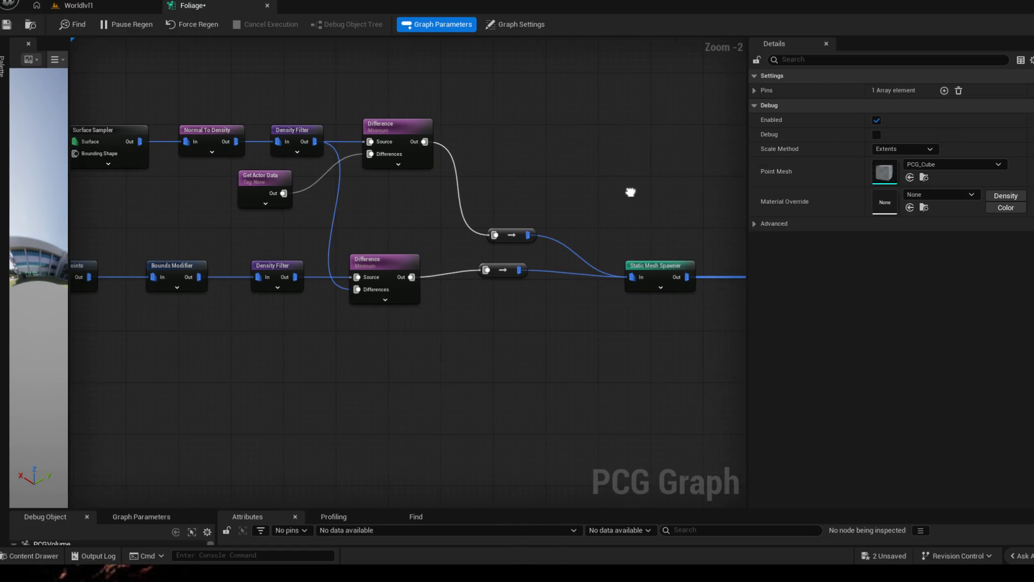
Step: Inspect the upper Difference node and the upper Density Filter's bounds and advanced settings
mouse_move(392, 124)
mouse_down()
mouse_move(357, 292)
mouse_move(402, 209)
mouse_up()
click(347, 215)
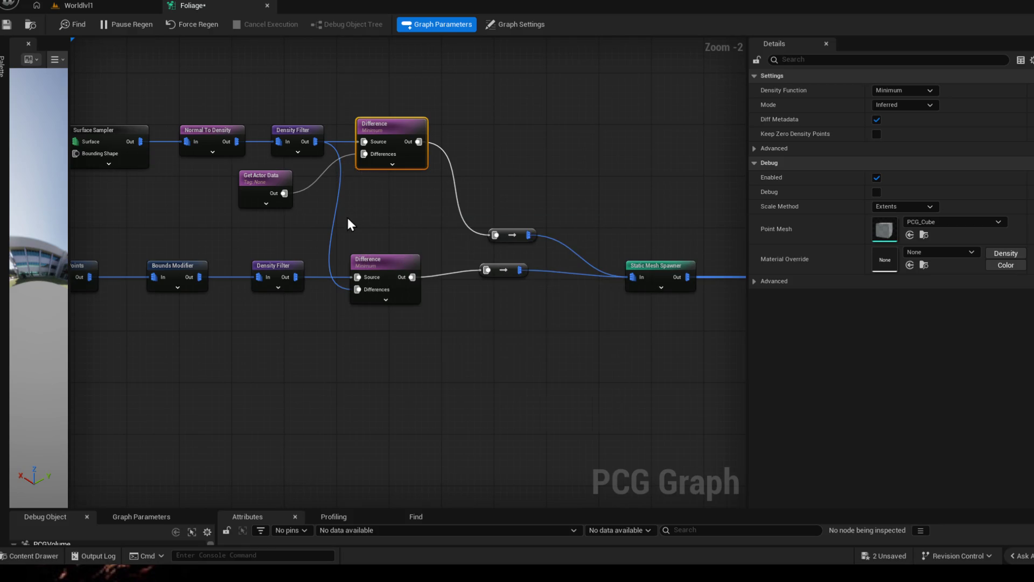
click(299, 131)
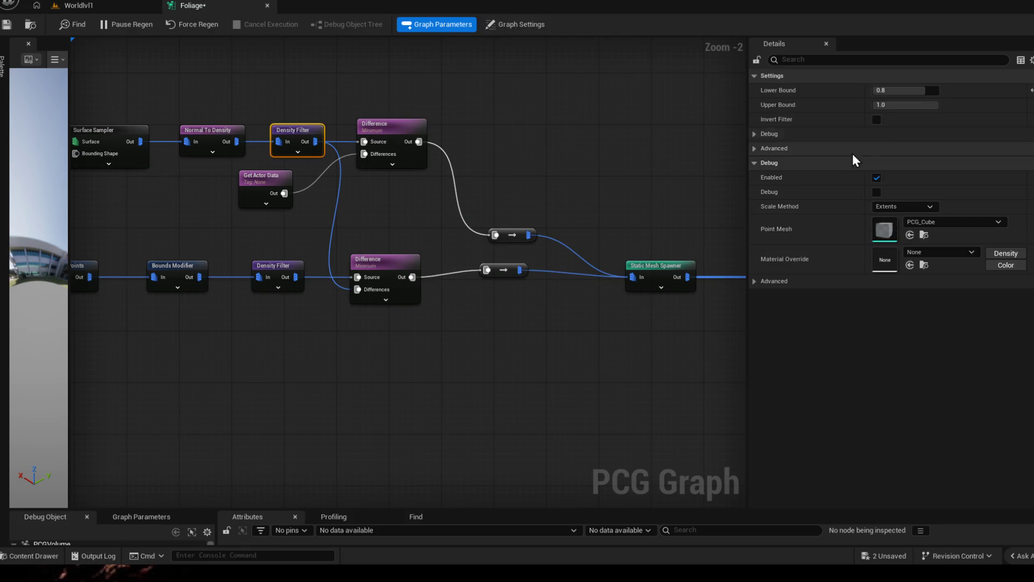
click(813, 281)
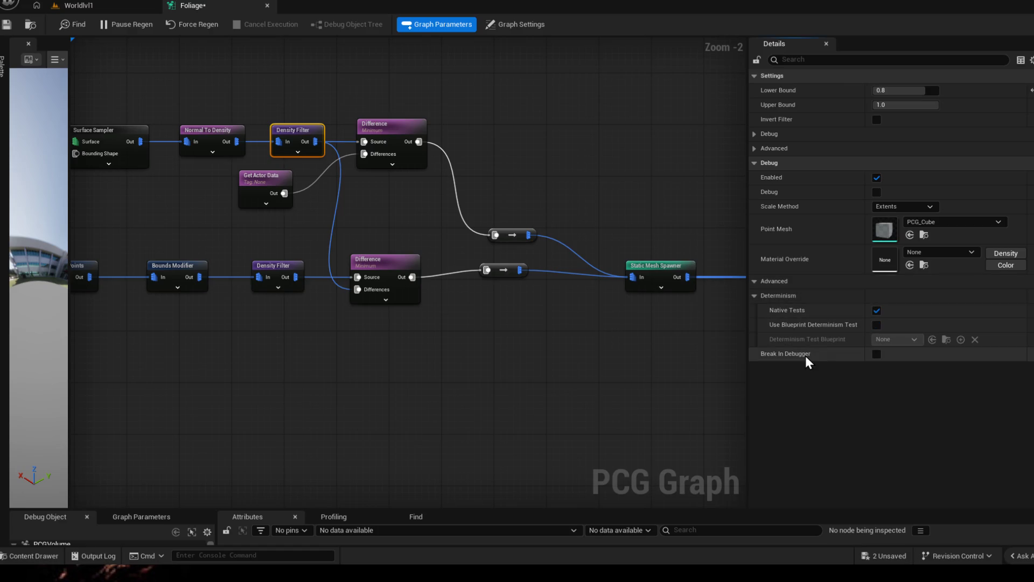
Step: Wire Get Actor Data into the lower Difference's Differences pin, save, and check the shoreline
mouse_move(284, 193)
mouse_down()
mouse_move(296, 231)
mouse_move(360, 295)
mouse_up()
click(6, 24)
click(76, 6)
mouse_move(391, 260)
mouse_down()
mouse_move(409, 258)
mouse_move(377, 253)
mouse_move(387, 256)
mouse_move(256, 74)
mouse_up()
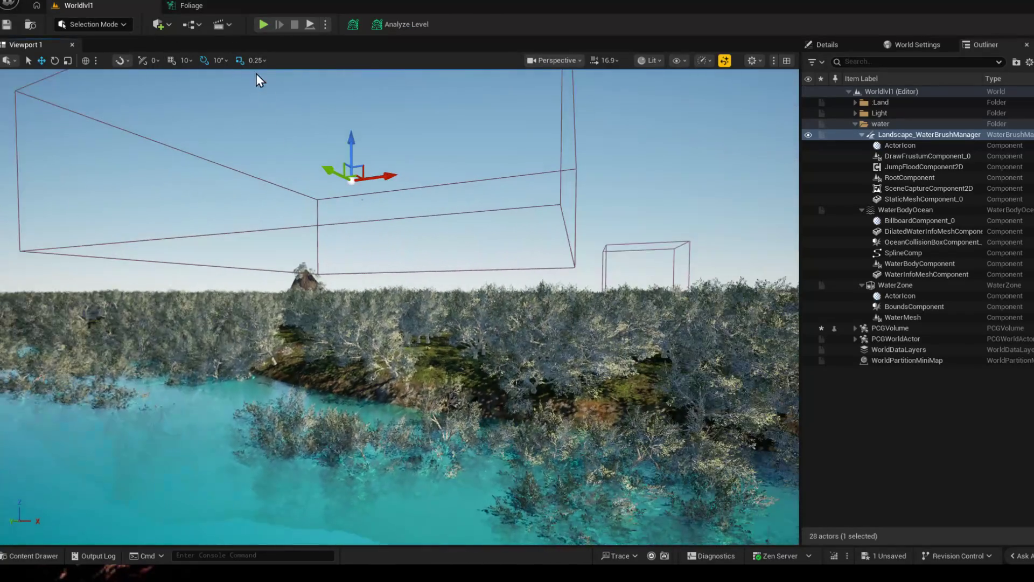
click(186, 5)
Step: Connect the lower Get Landscape Data to the top Surface Sampler and delete the duplicate landscape node
scroll(249, 214, down, 1)
drag(249, 214, 427, 220)
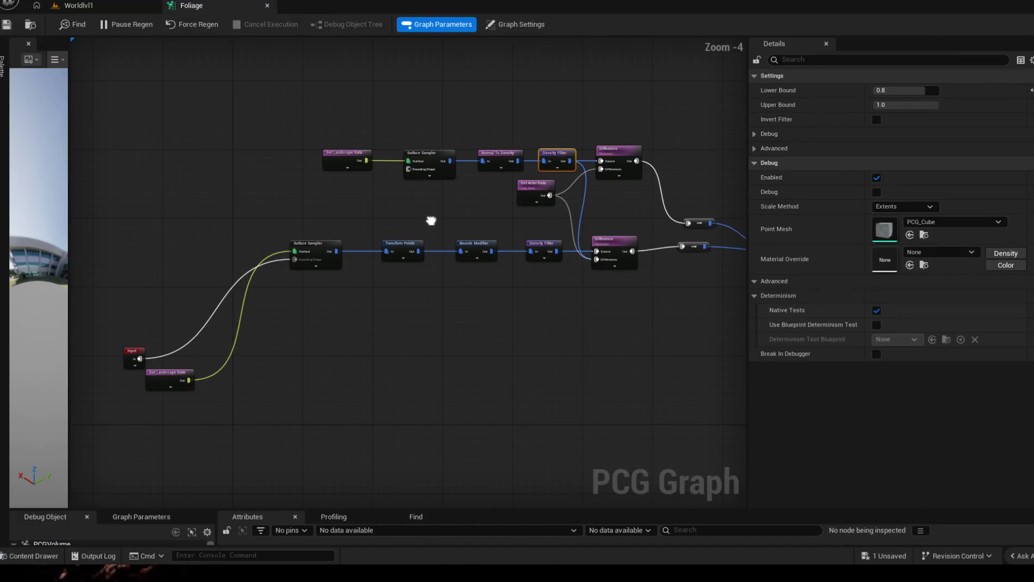
scroll(334, 199, up, 1)
drag(365, 224, 432, 235)
mouse_move(189, 433)
mouse_down()
mouse_move(320, 188)
mouse_move(462, 169)
mouse_move(519, 142)
mouse_up()
click(409, 128)
click(438, 149)
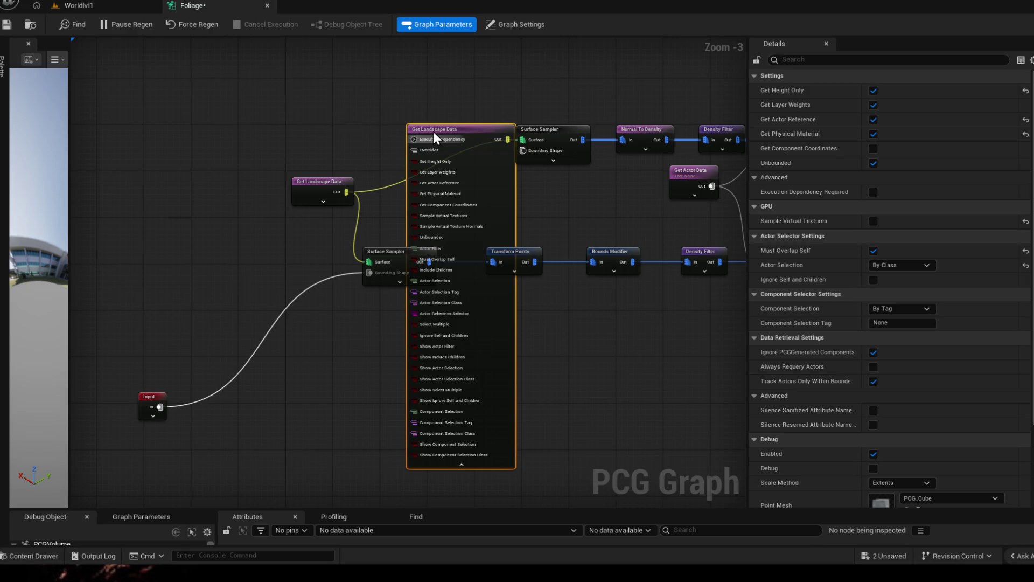
key(Delete)
Step: Save the graph, check the level, and nudge the lower Surface Sampler into place
click(6, 24)
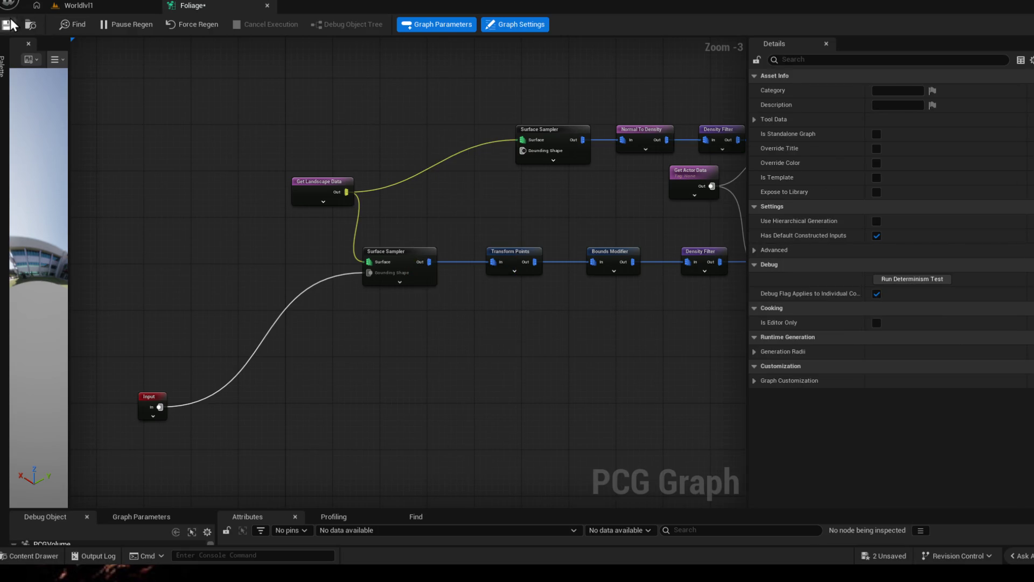
click(102, 11)
click(207, 7)
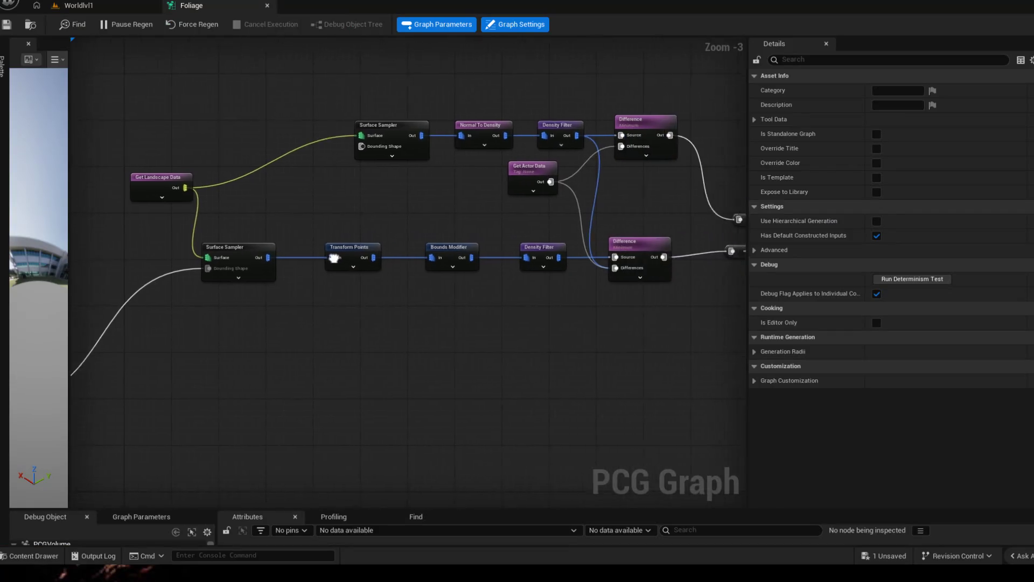
drag(159, 264, 177, 259)
mouse_move(428, 319)
mouse_down()
mouse_move(225, 358)
mouse_move(234, 200)
mouse_move(273, 208)
mouse_up()
mouse_move(574, 315)
mouse_down()
mouse_move(275, 335)
mouse_move(179, 354)
mouse_up()
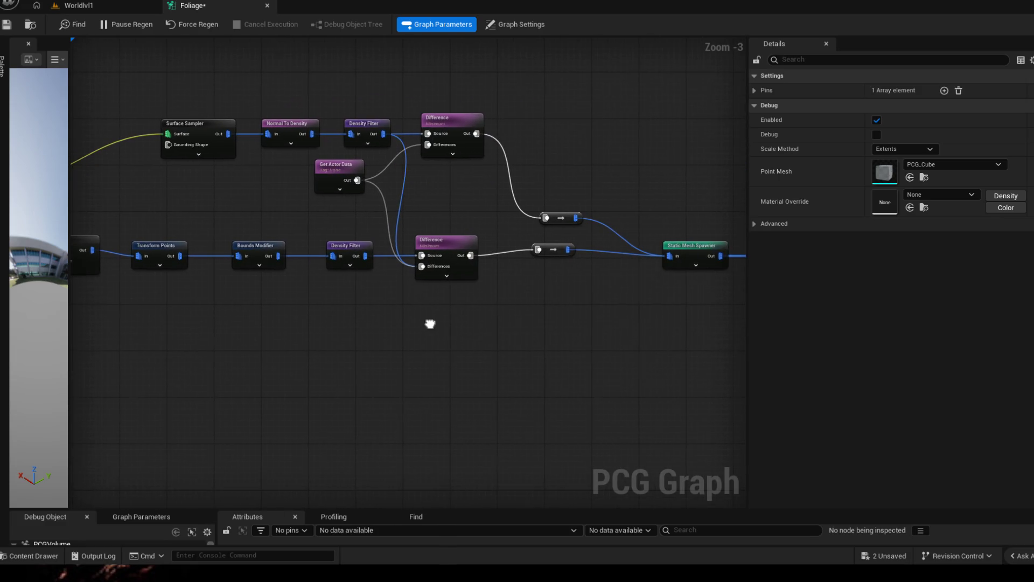
Step: Rewire the lower Difference node's Density Filter and Get Actor Data connections, disabling that branch
drag(447, 251, 464, 251)
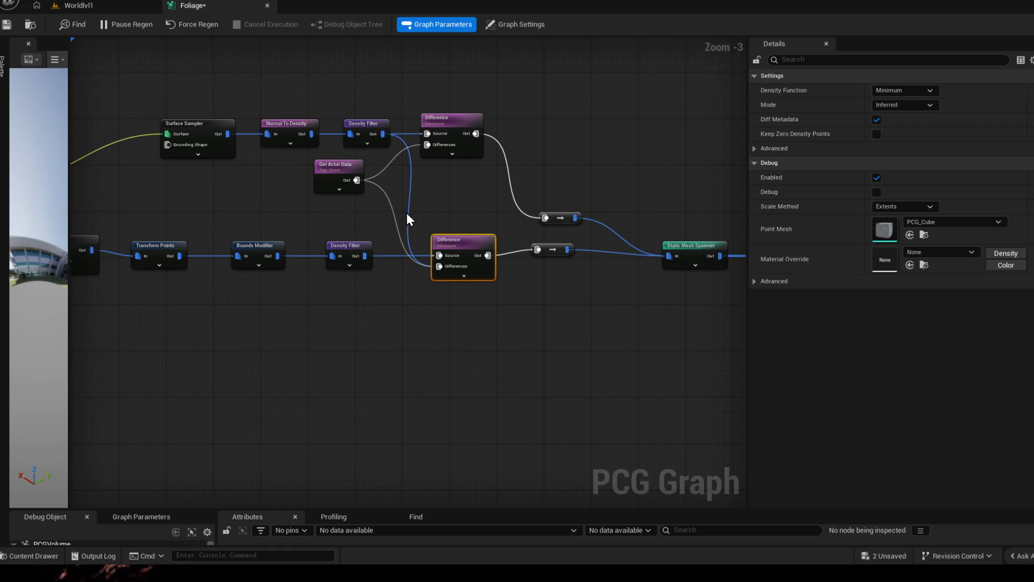
alt+click(409, 173)
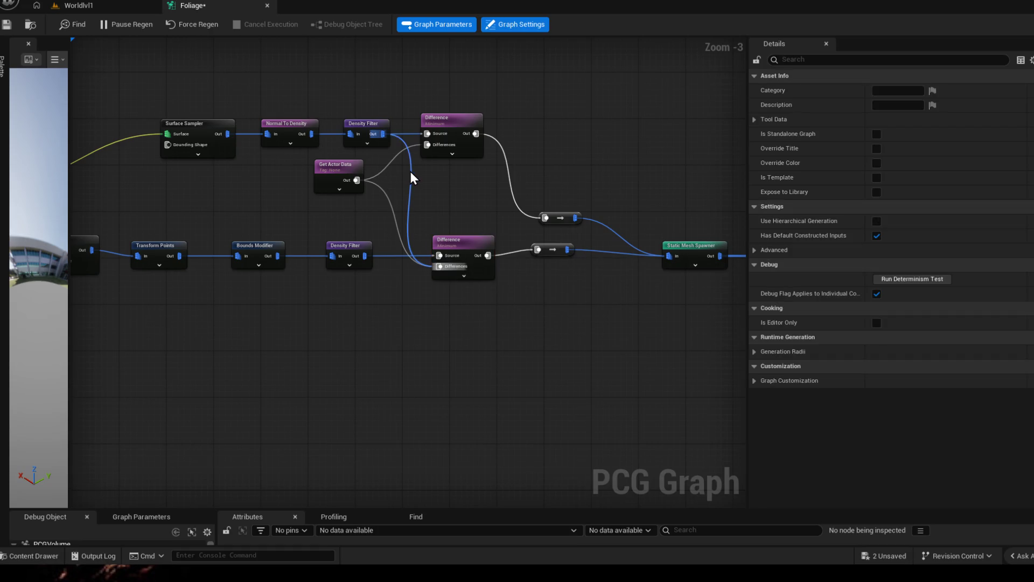
alt+click(383, 194)
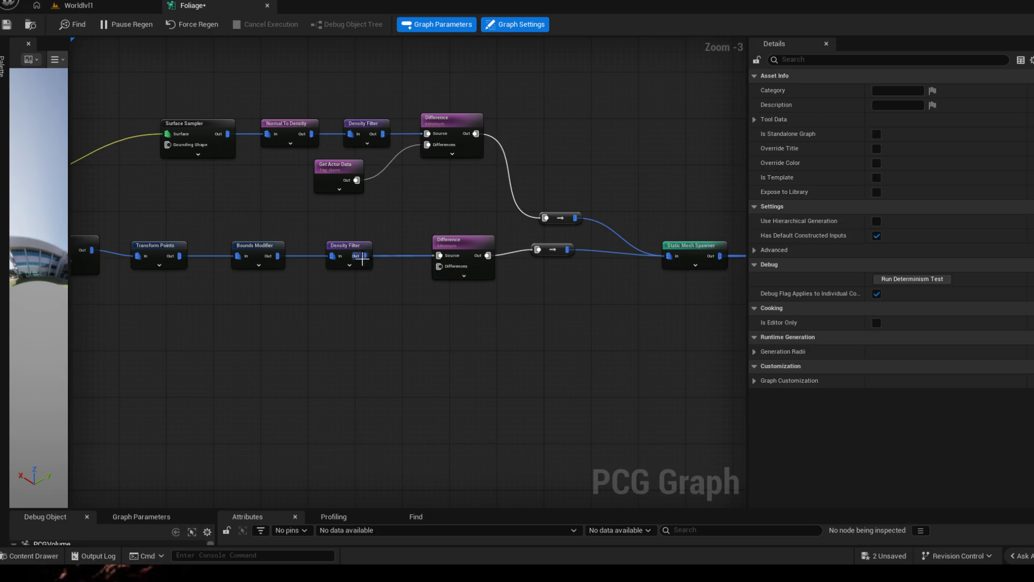
drag(364, 258, 439, 266)
alt+click(421, 255)
drag(356, 180, 368, 185)
key(Escape)
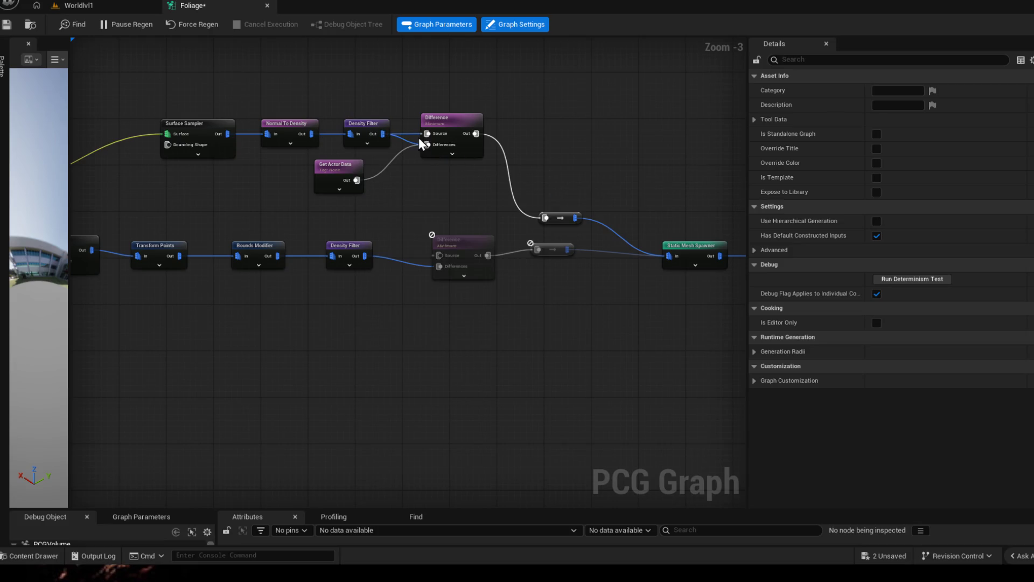
drag(427, 133, 427, 144)
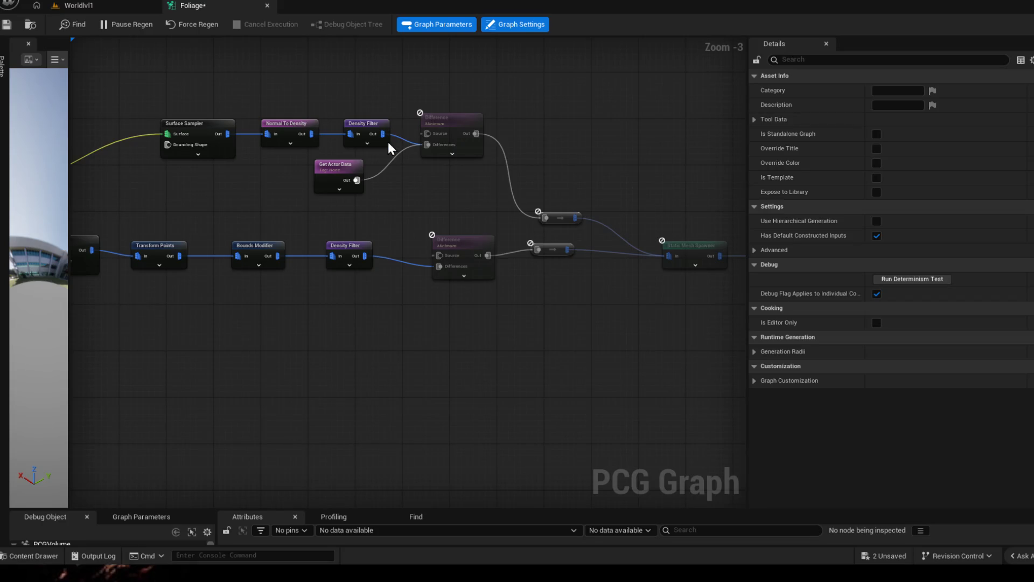
Step: Save the Foliage graph and view the island from a wider camera angle
drag(356, 180, 430, 145)
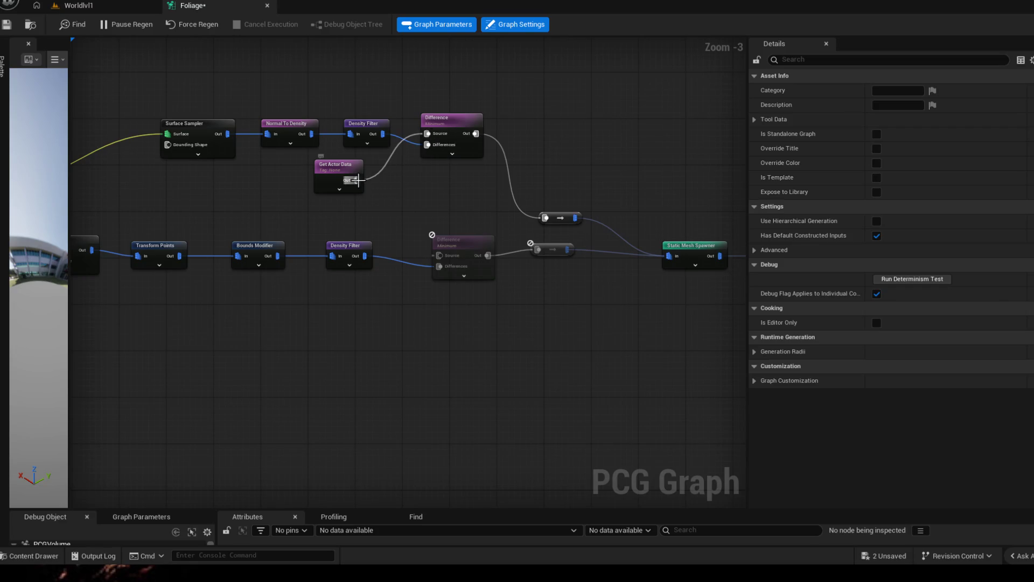
click(9, 25)
click(71, 7)
drag(451, 257, 343, 104)
Step: Connect Get Actor Data to the lower Difference's Source pin, save, and view the level
click(191, 6)
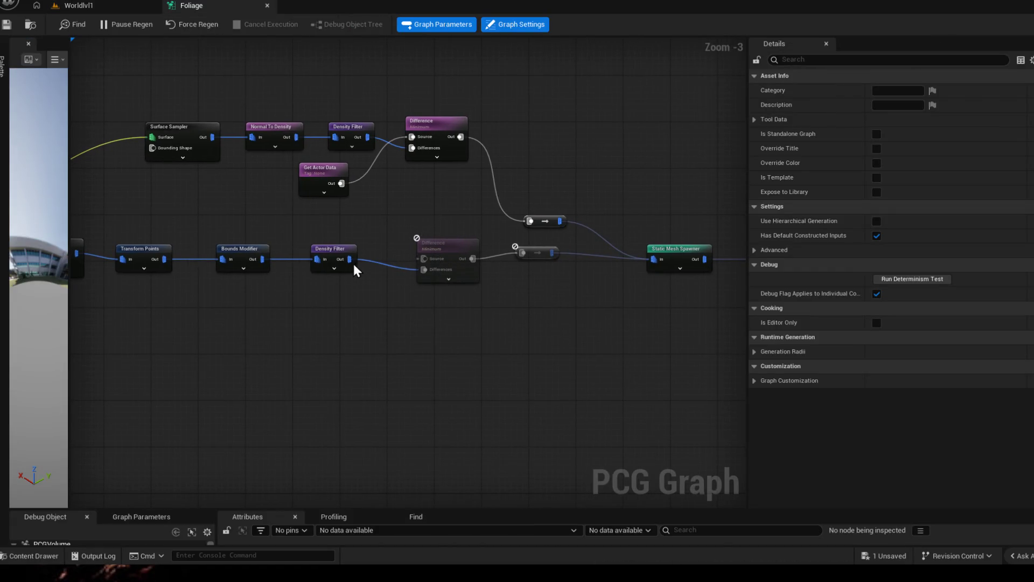
drag(341, 183, 419, 259)
click(7, 29)
click(88, 7)
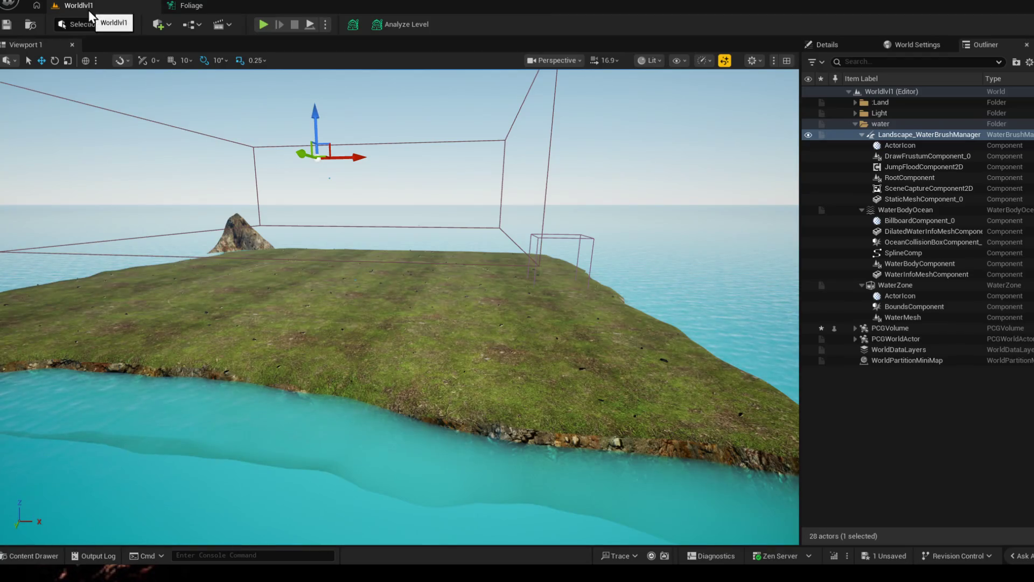
Step: Reposition the two reroute nodes and delete the upper Difference node
click(199, 3)
drag(512, 180, 521, 213)
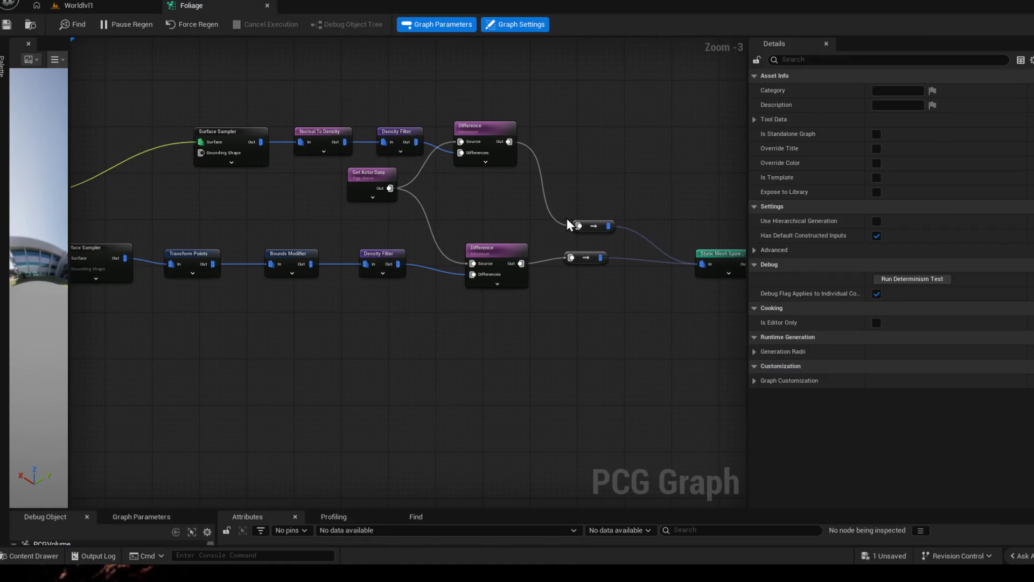
drag(593, 220, 589, 148)
mouse_move(580, 255)
mouse_down()
mouse_move(477, 224)
mouse_move(526, 237)
mouse_move(473, 234)
mouse_up()
drag(376, 168, 427, 178)
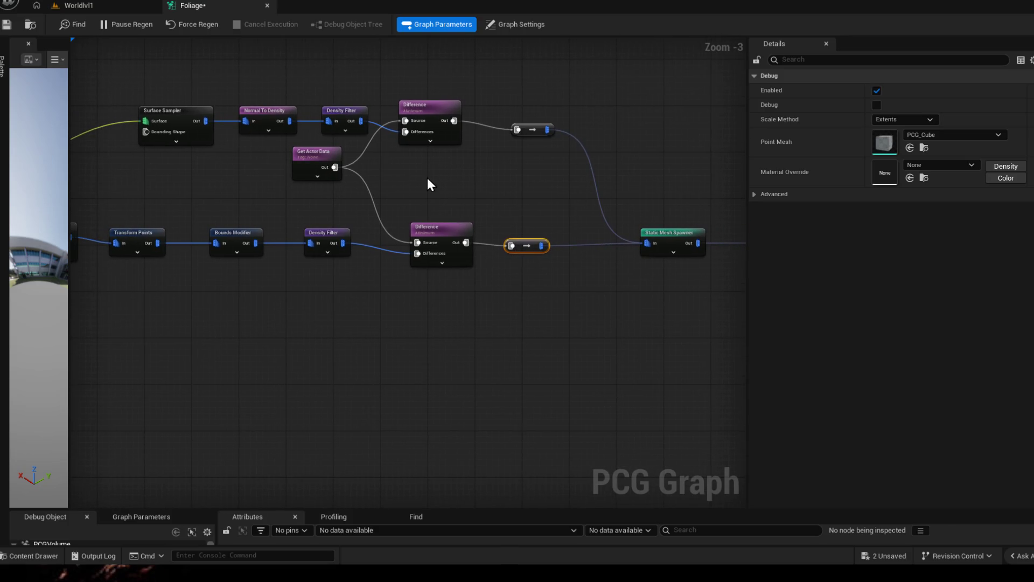
right_click(392, 131)
click(424, 109)
key(Delete)
Step: Route the upper Density Filter into the Difference's Differences, removing the Get Actor Data and extra wires
mouse_move(343, 238)
mouse_down()
mouse_move(365, 241)
mouse_move(331, 241)
mouse_move(420, 250)
mouse_up()
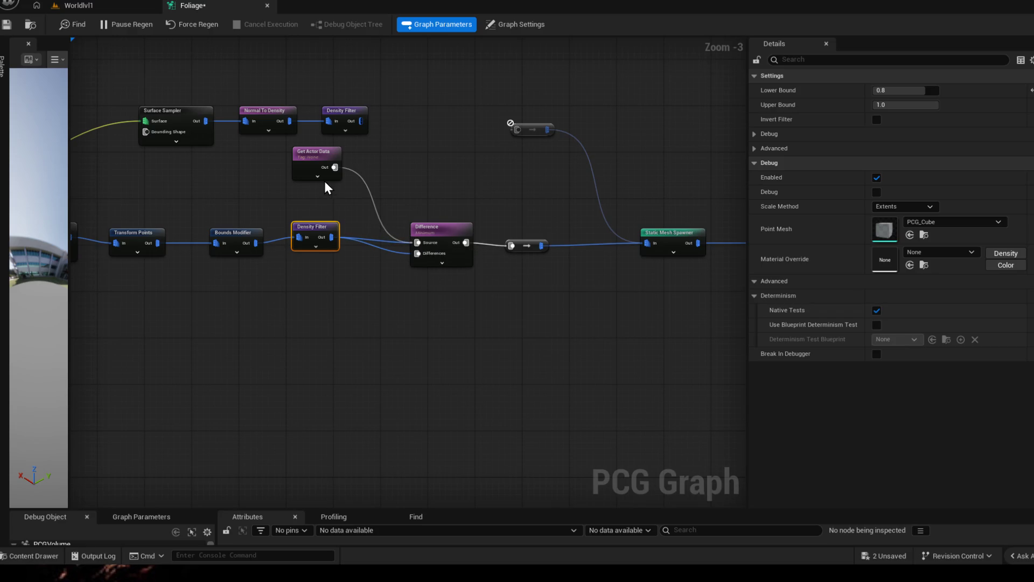
mouse_move(324, 168)
mouse_down()
mouse_move(293, 175)
mouse_move(344, 189)
mouse_up()
click(344, 192)
drag(358, 124, 417, 253)
alt+click(383, 244)
Step: Save the graph and fly the camera down over the regenerated island
click(8, 27)
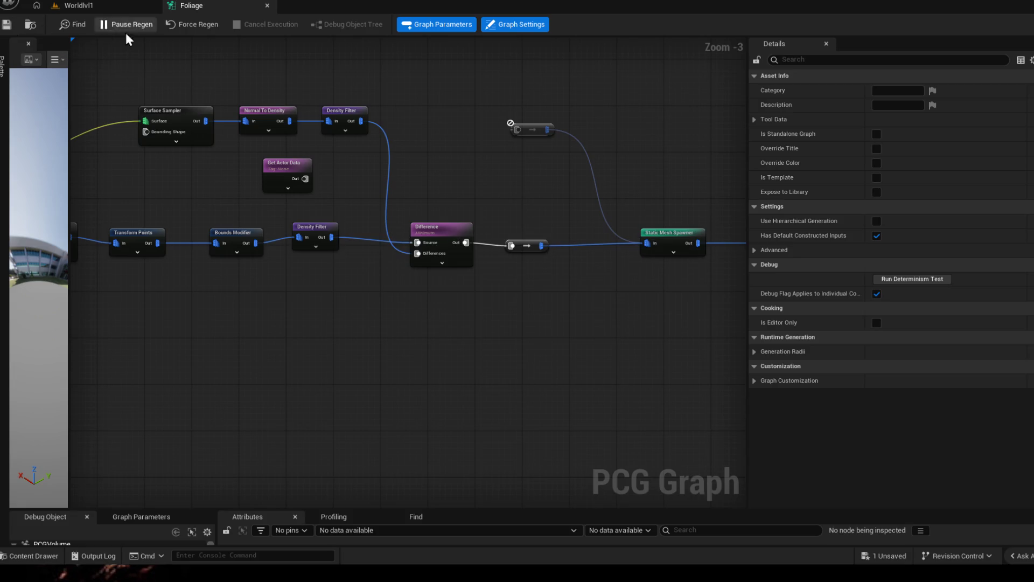
click(92, 5)
mouse_move(399, 270)
mouse_down()
mouse_move(399, 334)
mouse_move(276, 155)
mouse_up()
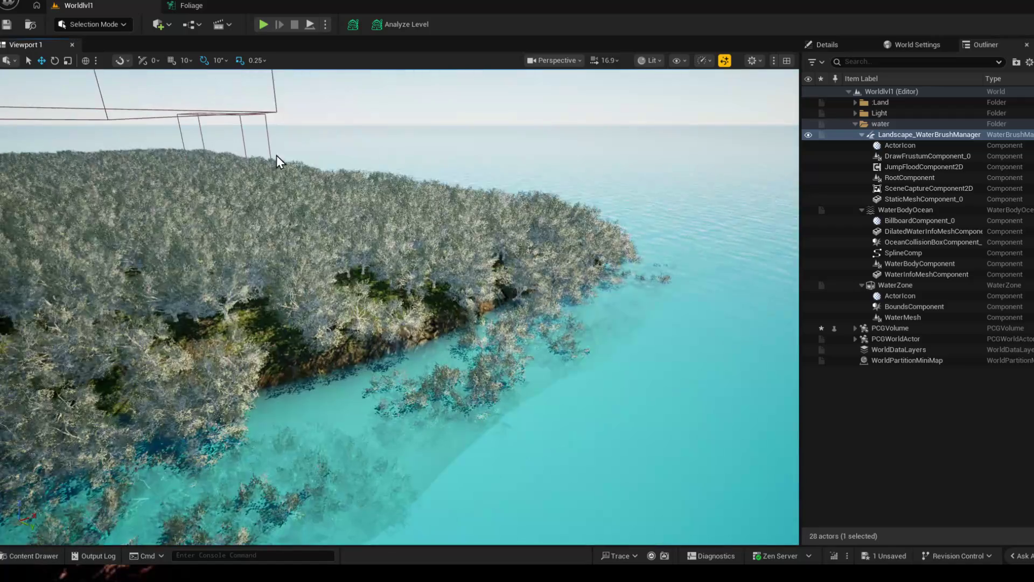
Step: Trial-connect Get Actor Data to the Difference's Differences, save, check the level, then disconnect it
click(178, 6)
mouse_move(441, 222)
mouse_down()
mouse_move(427, 229)
mouse_move(422, 221)
mouse_up()
drag(298, 178, 406, 248)
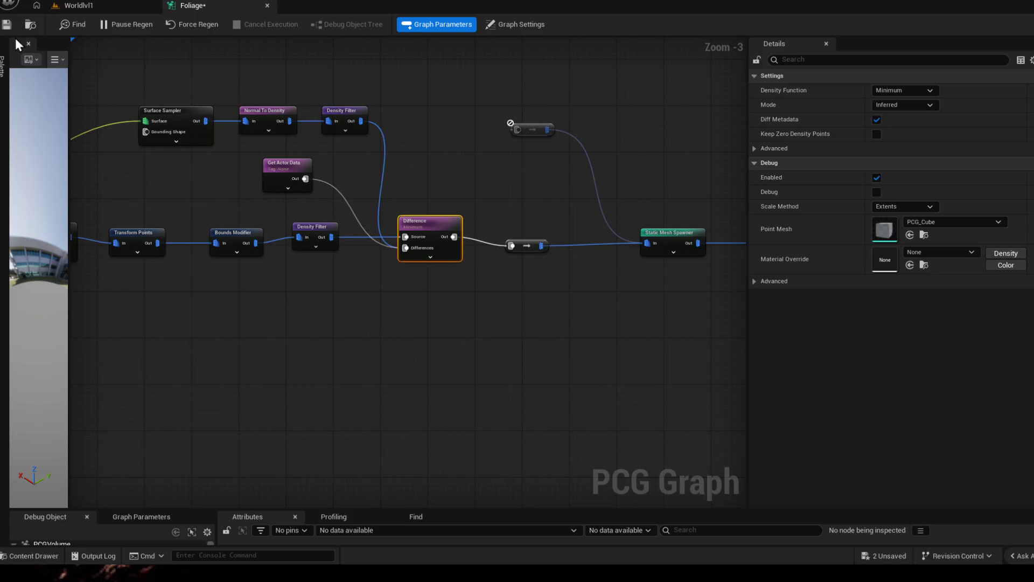
click(9, 26)
click(96, 4)
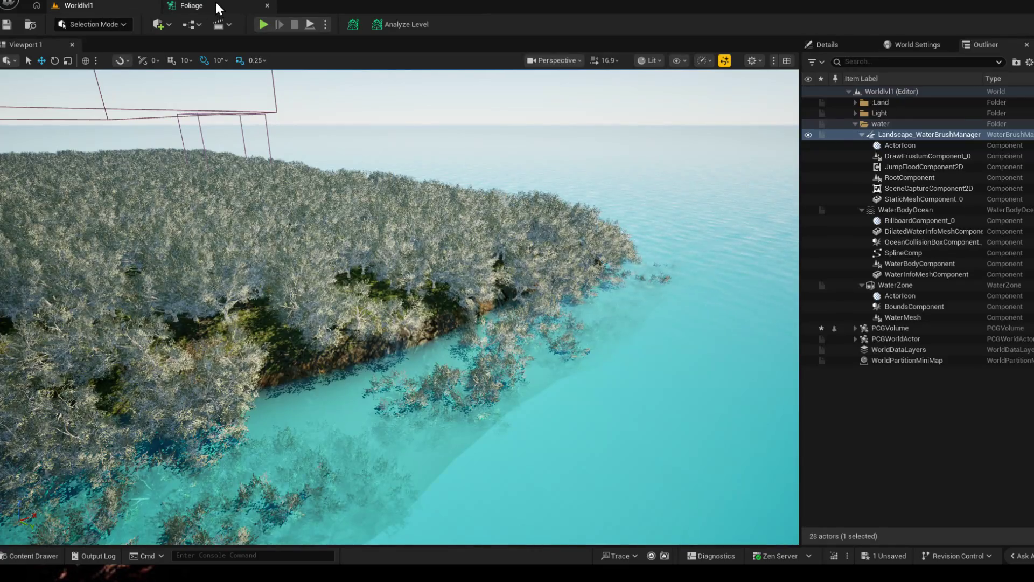
click(216, 4)
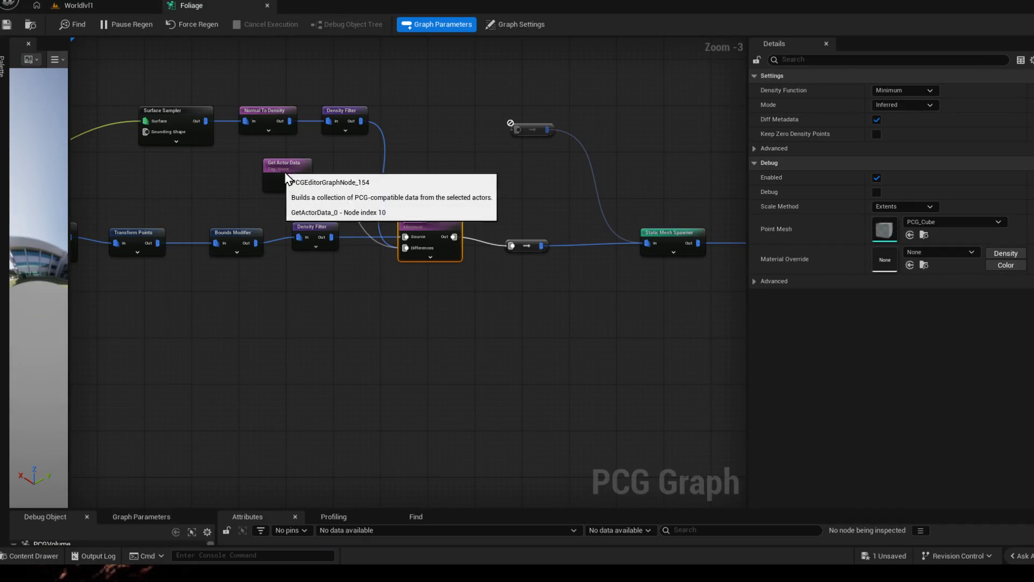
click(322, 185)
alt+click(325, 185)
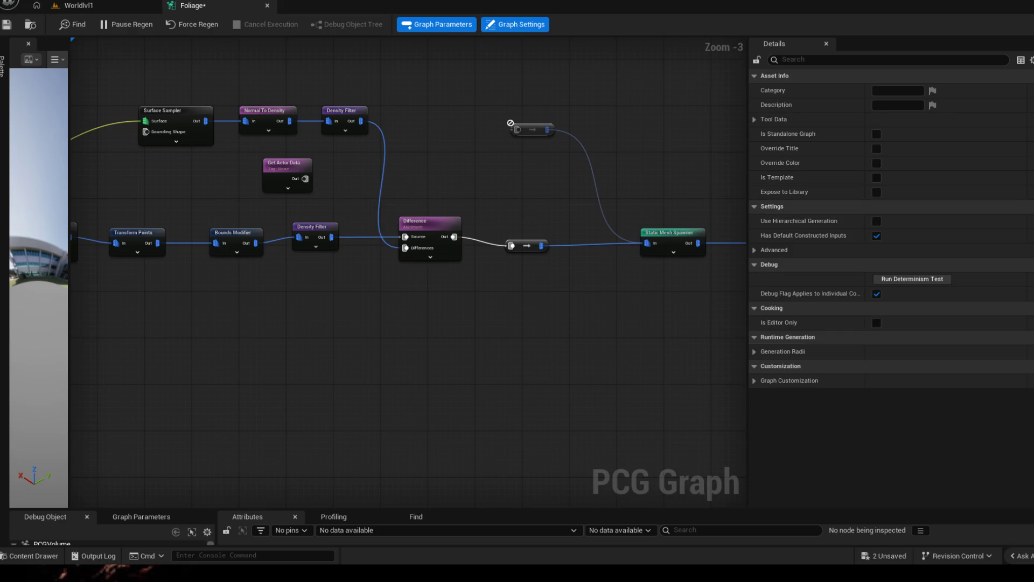
Step: Set Get Actor Data's Actor Selection Tag to Ocean
click(295, 172)
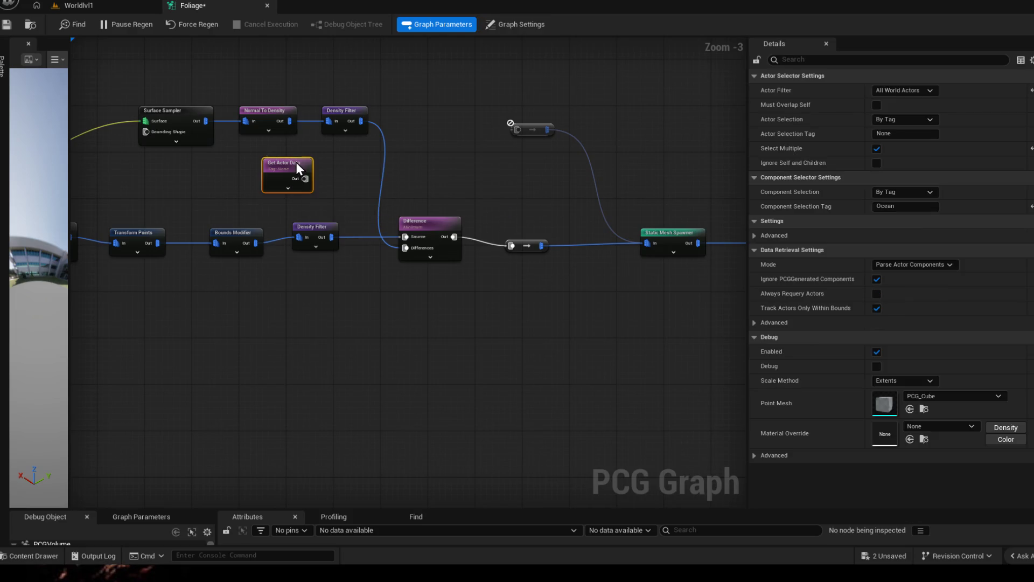
click(923, 122)
click(924, 121)
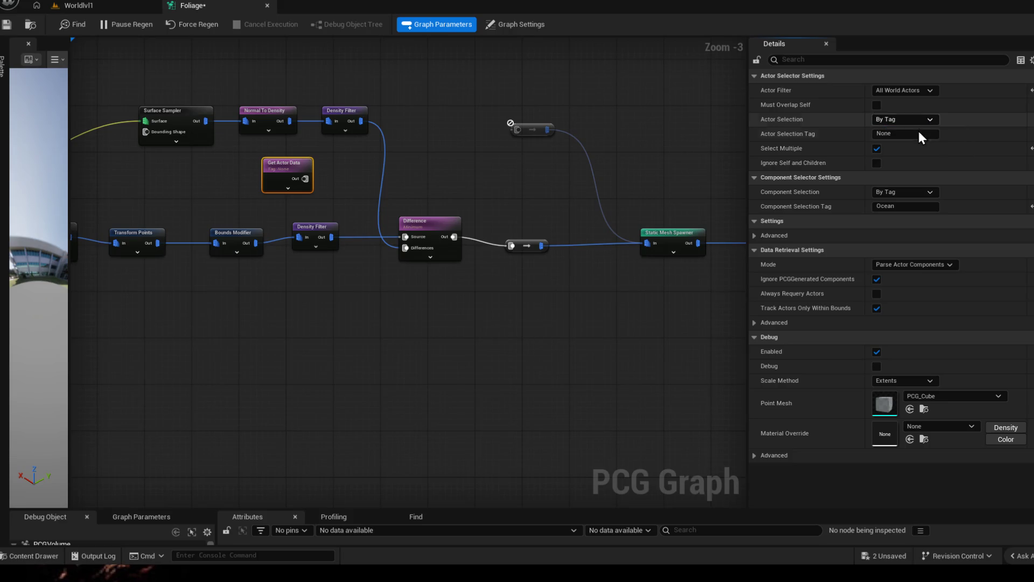
click(922, 78)
click(917, 79)
click(886, 134)
text(Ocean)
key(Return)
Step: Reconnect Get Actor Data to the Differences input, save, and check the level
drag(305, 178, 410, 249)
click(6, 26)
click(81, 5)
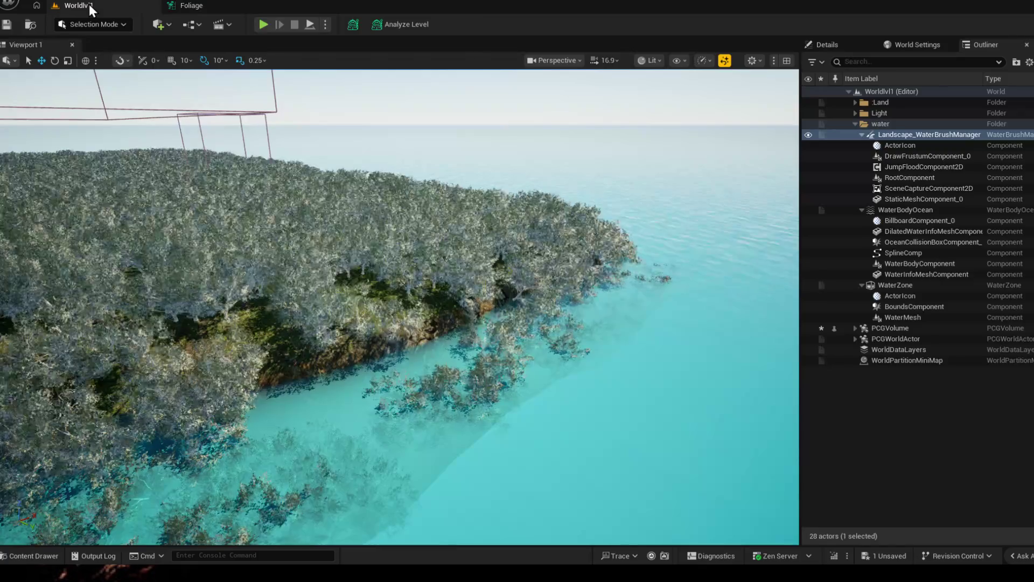
click(215, 6)
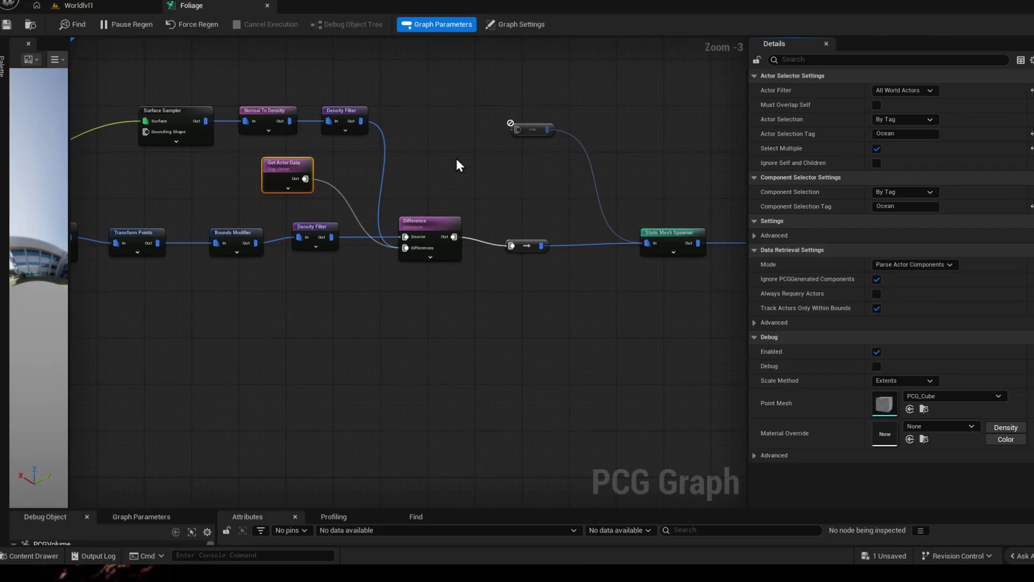
Step: Delete the unused upper reroute node, then orbit the level along the coastline
drag(504, 105, 615, 183)
key(Delete)
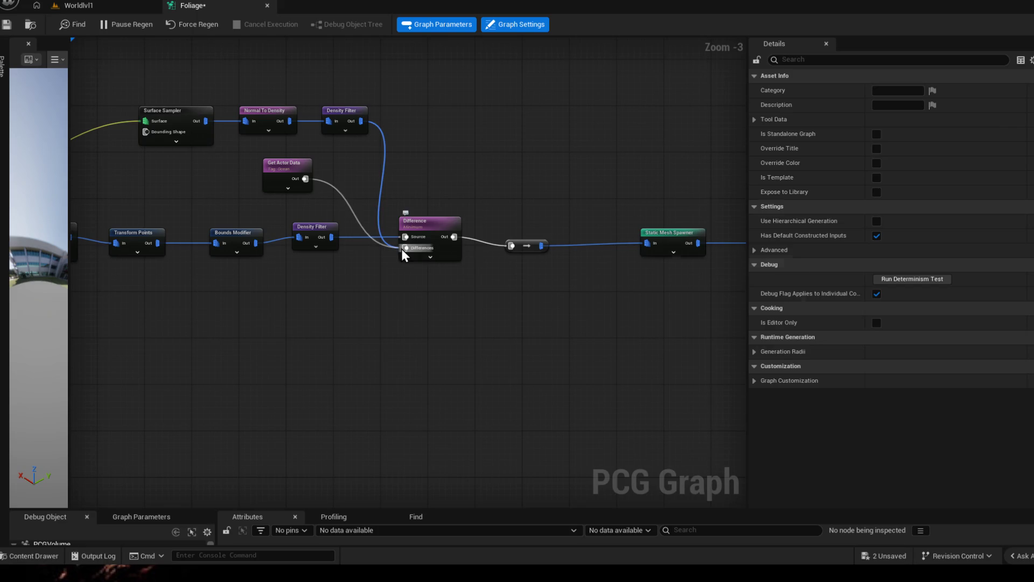
mouse_move(401, 248)
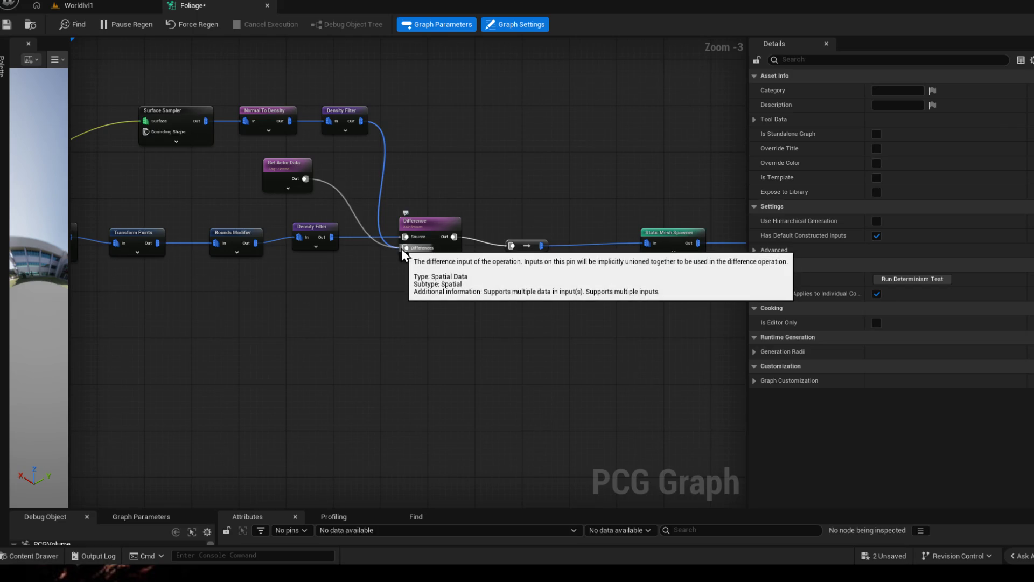
click(285, 169)
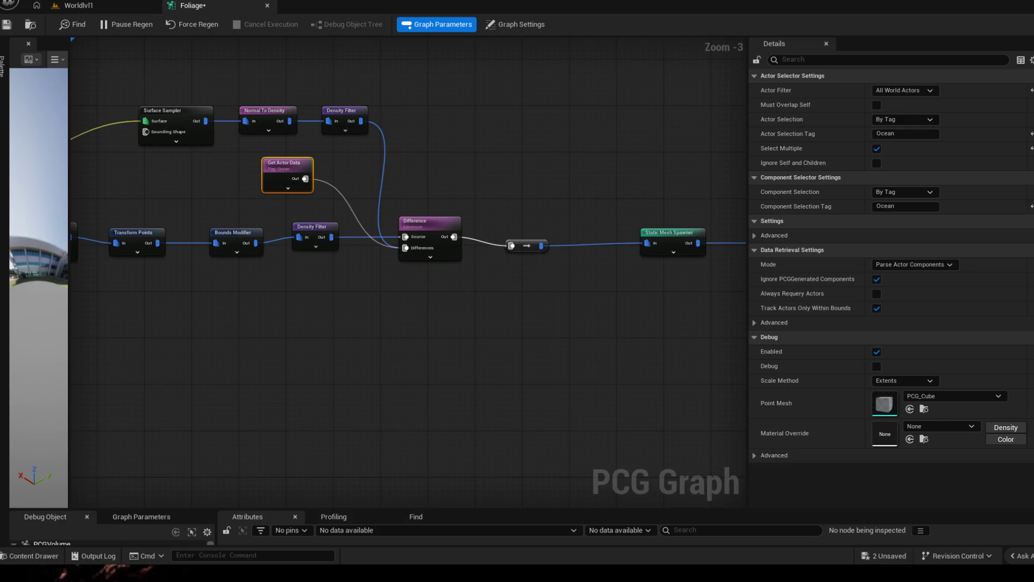
scroll(410, 332, down, 1)
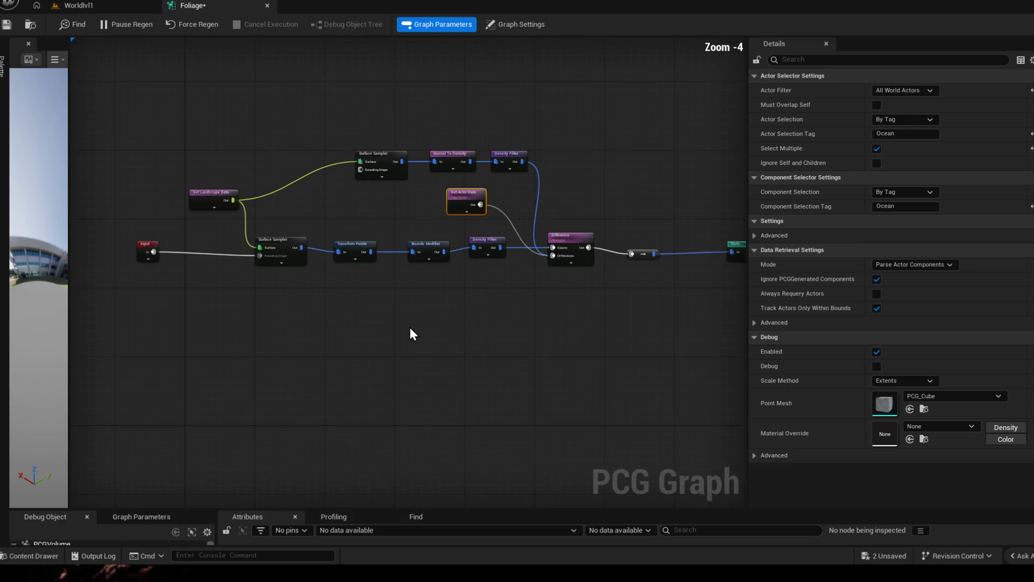
click(79, 8)
mouse_move(267, 137)
mouse_down()
mouse_move(173, 140)
mouse_move(209, 68)
mouse_move(200, 1)
mouse_up()
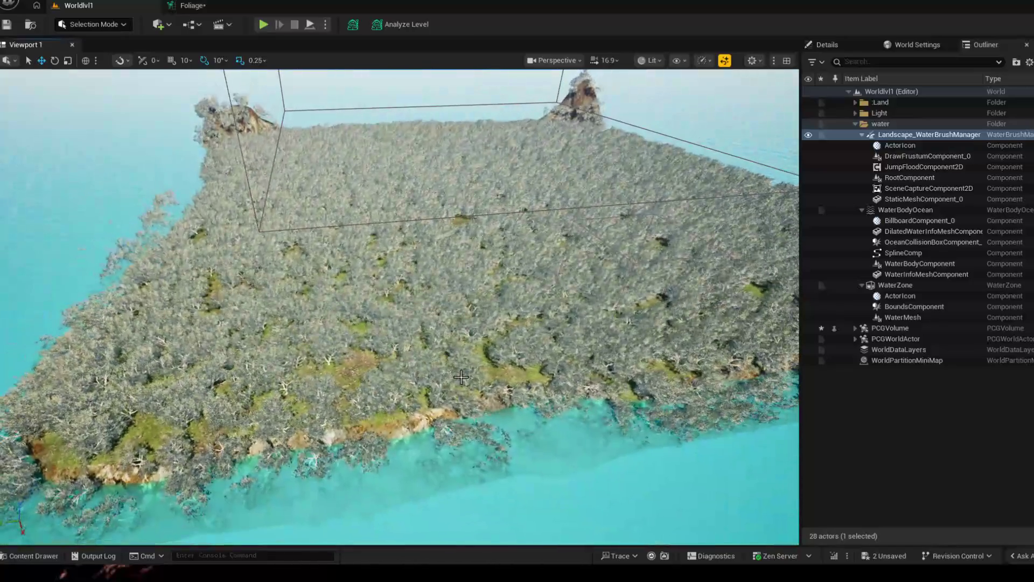
Step: From the Difference output, search 'to point' and add the new node to the graph
click(200, 5)
mouse_move(625, 343)
mouse_down()
mouse_move(568, 323)
mouse_move(482, 326)
mouse_up()
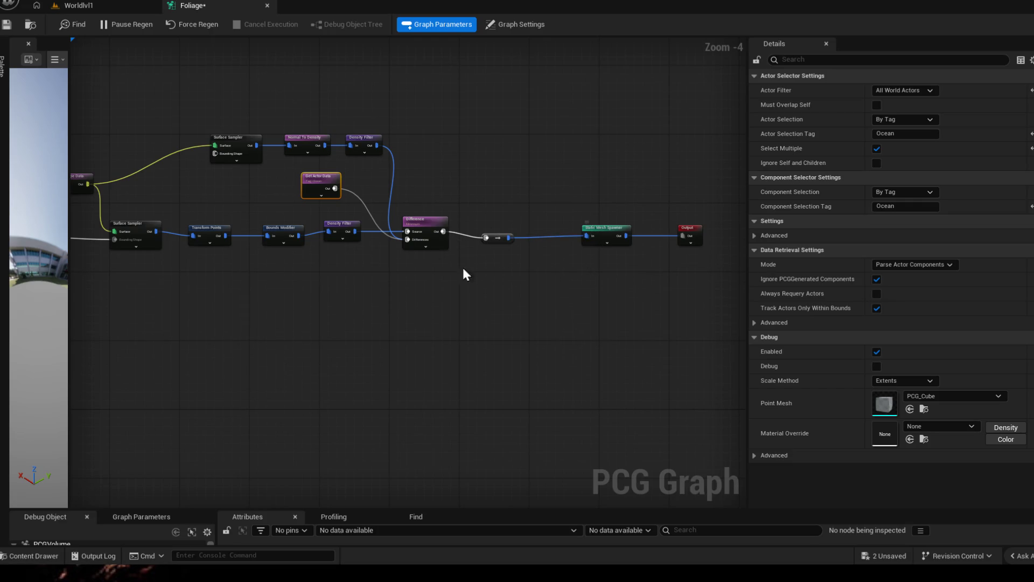
scroll(461, 265, up, 2)
drag(391, 218, 452, 176)
text(to point)
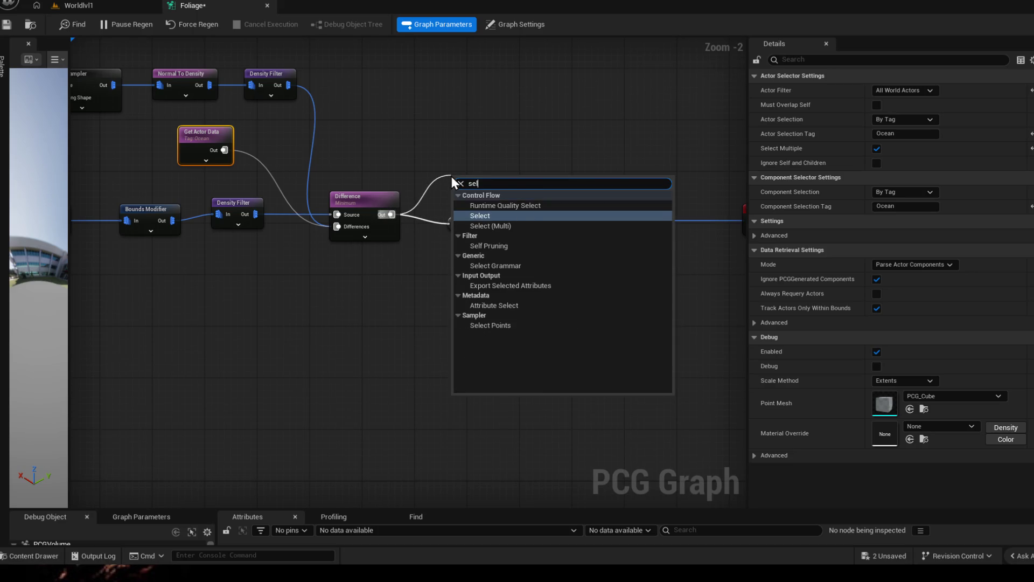
key(Return)
Step: Wire Self Pruning into the Static Mesh Spawner, delete the extra conversion node, and align the chain
drag(483, 193, 604, 220)
alt+click(536, 223)
click(471, 223)
key(Delete)
mouse_move(404, 156)
mouse_down()
mouse_move(433, 178)
mouse_move(483, 177)
mouse_move(527, 198)
mouse_up()
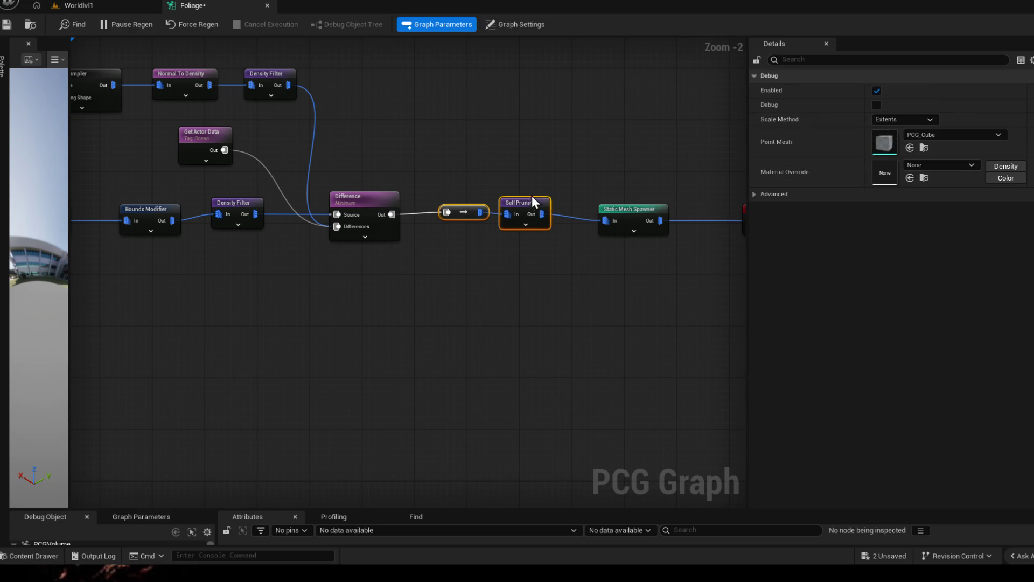
Step: Review Self Pruning's advanced settings, Radius Similarity Factor 0.25, and check the thinned trees
click(64, 8)
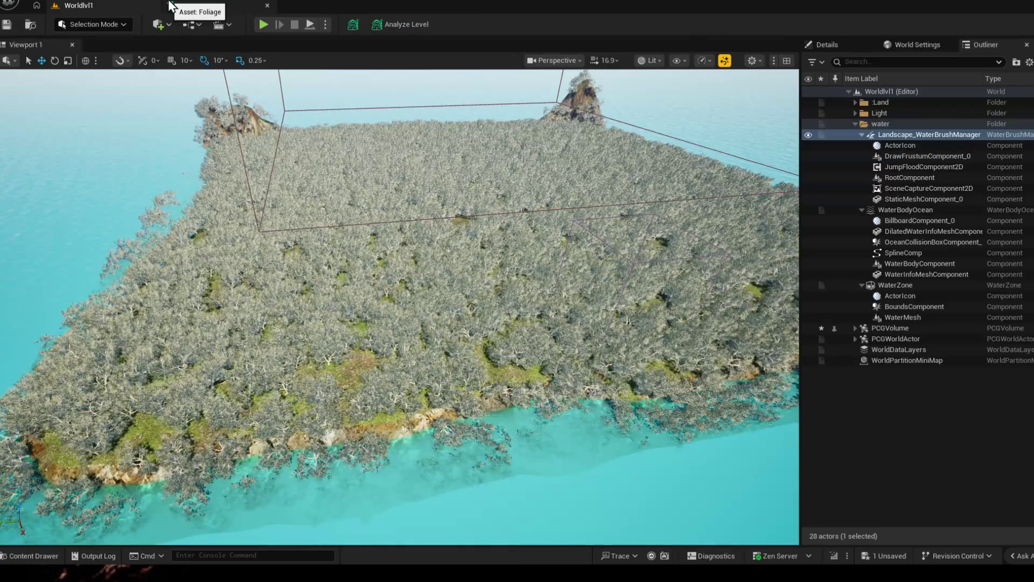
click(183, 6)
click(532, 197)
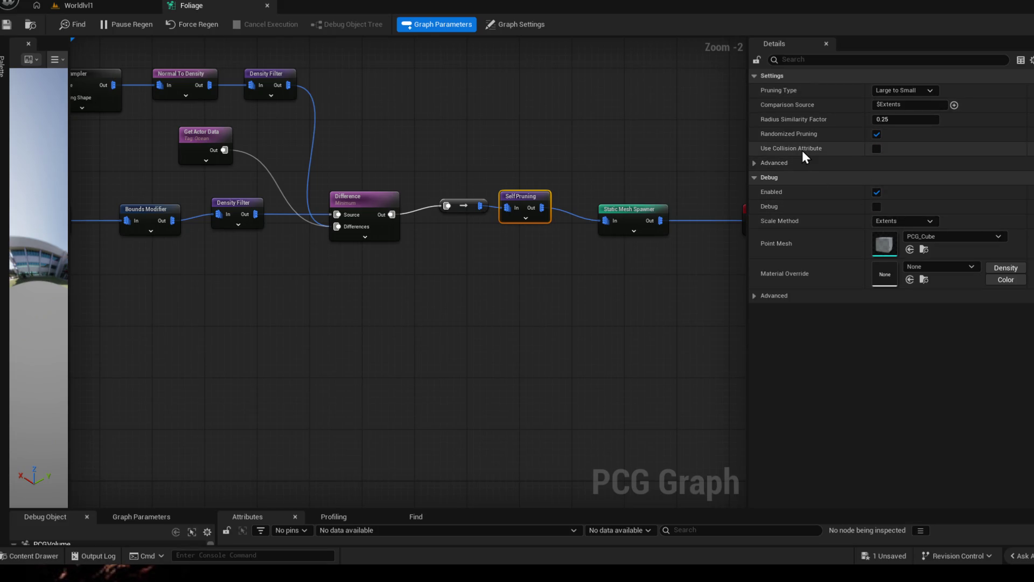
click(755, 163)
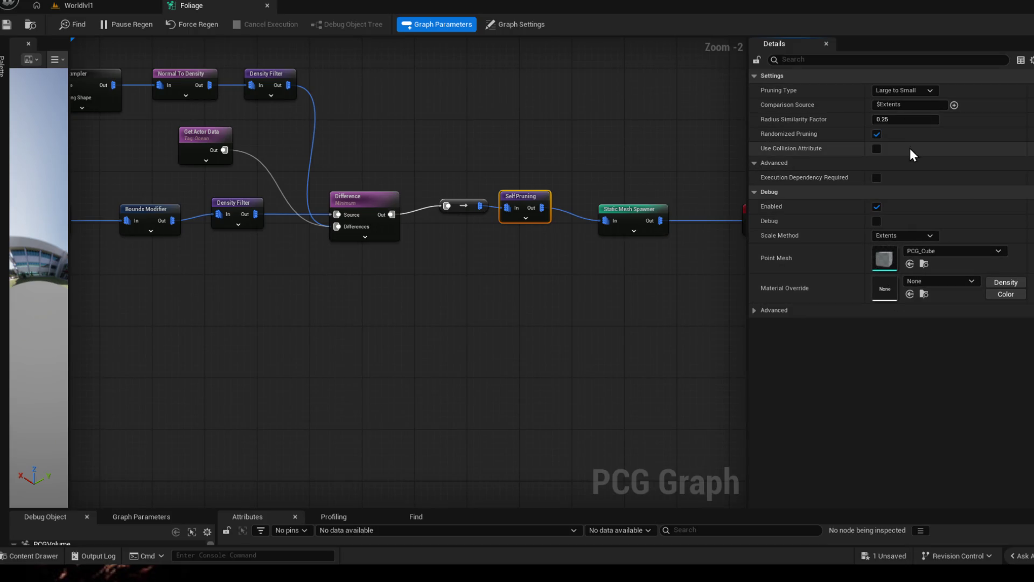
click(904, 119)
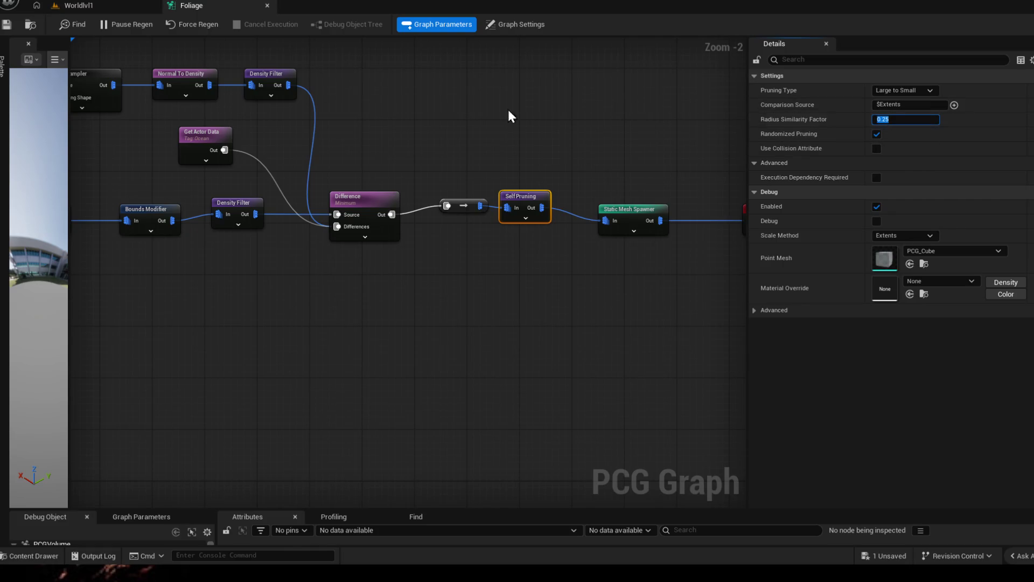
click(67, 6)
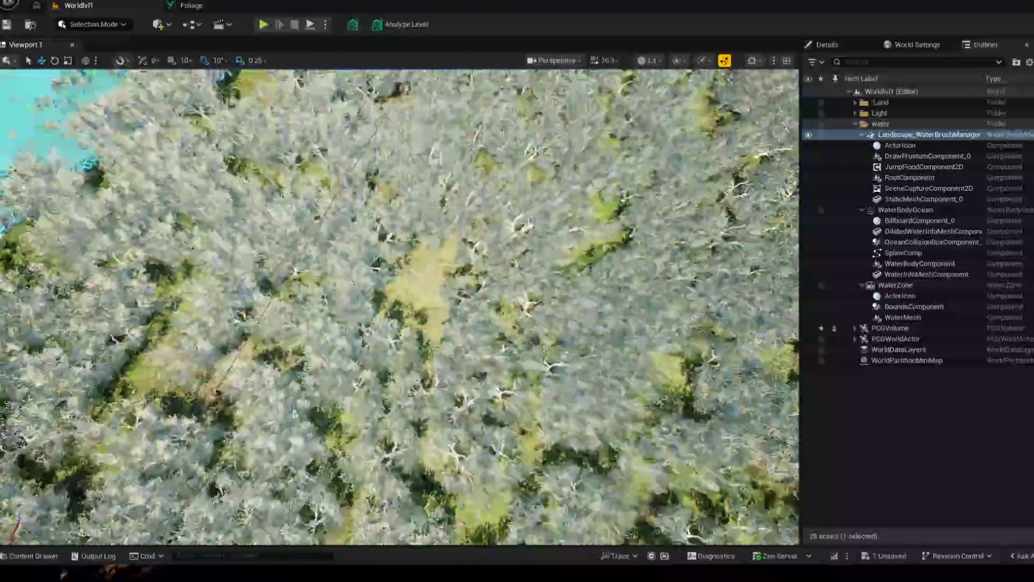
Step: In Landscape Paint mode, brush the Foliage_Remover layer along the Worldlvl1 shoreline, then return to the graph
key(f)
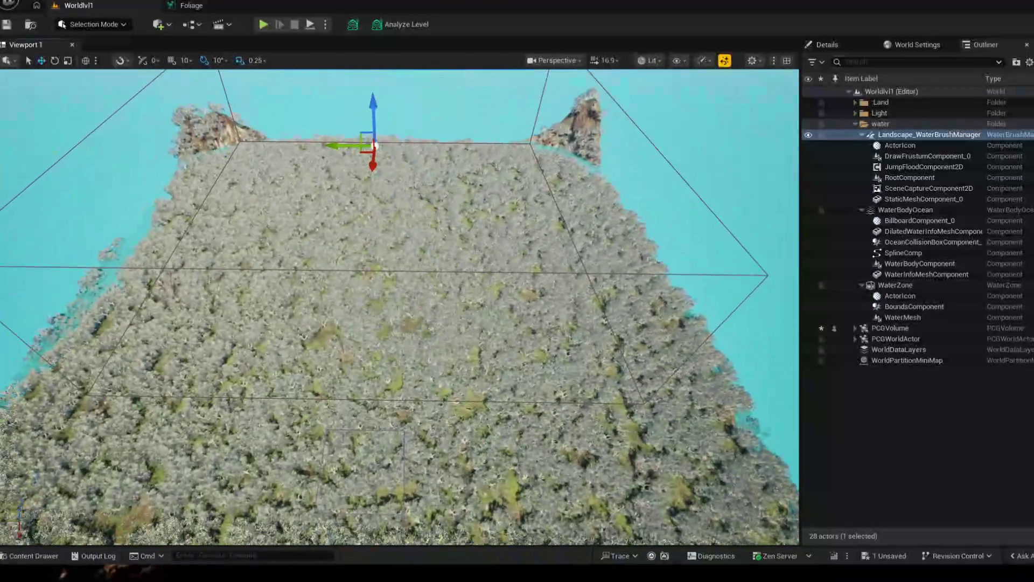
click(99, 23)
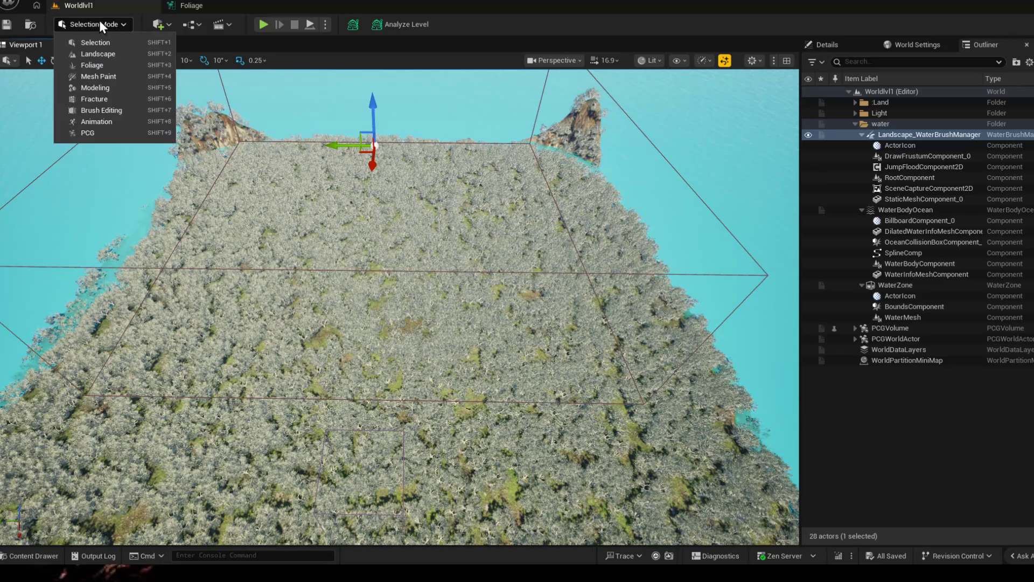
click(92, 54)
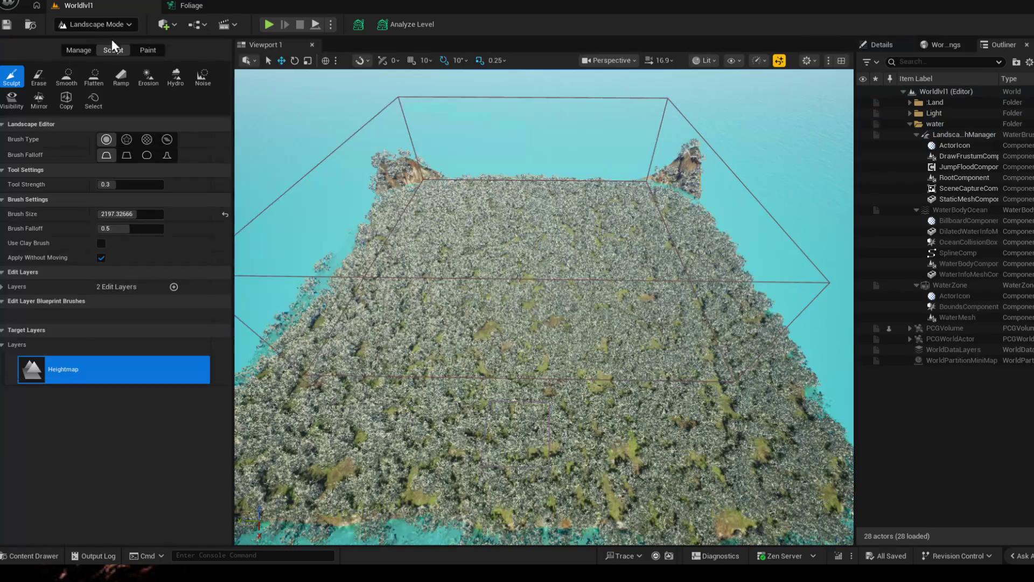
click(148, 50)
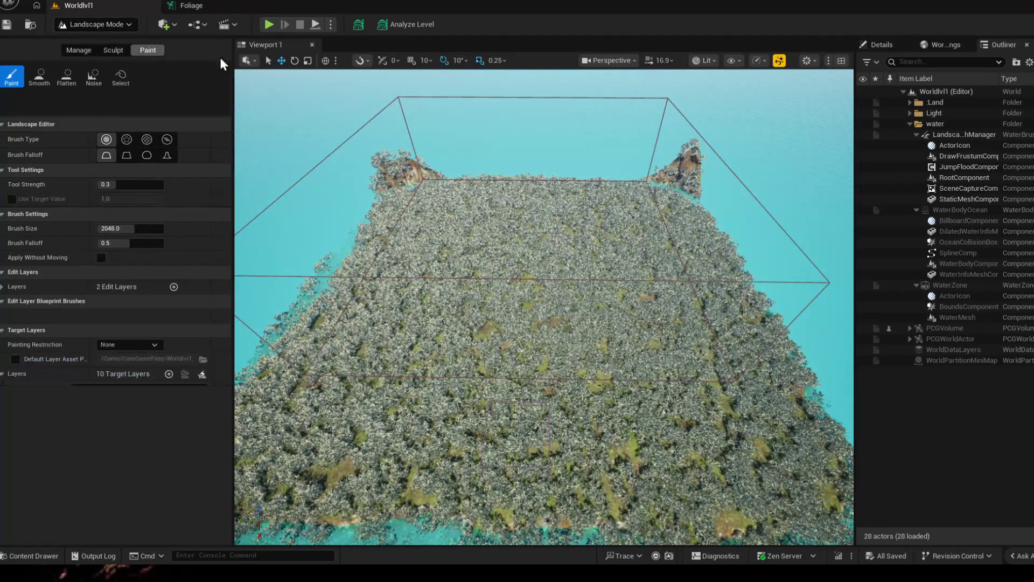
scroll(147, 413, down, 5)
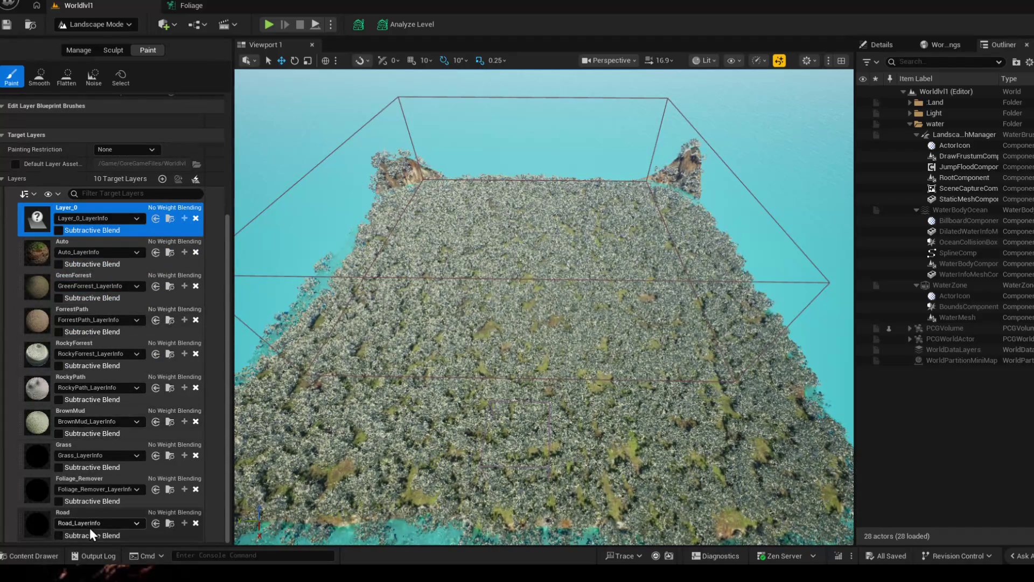
click(34, 487)
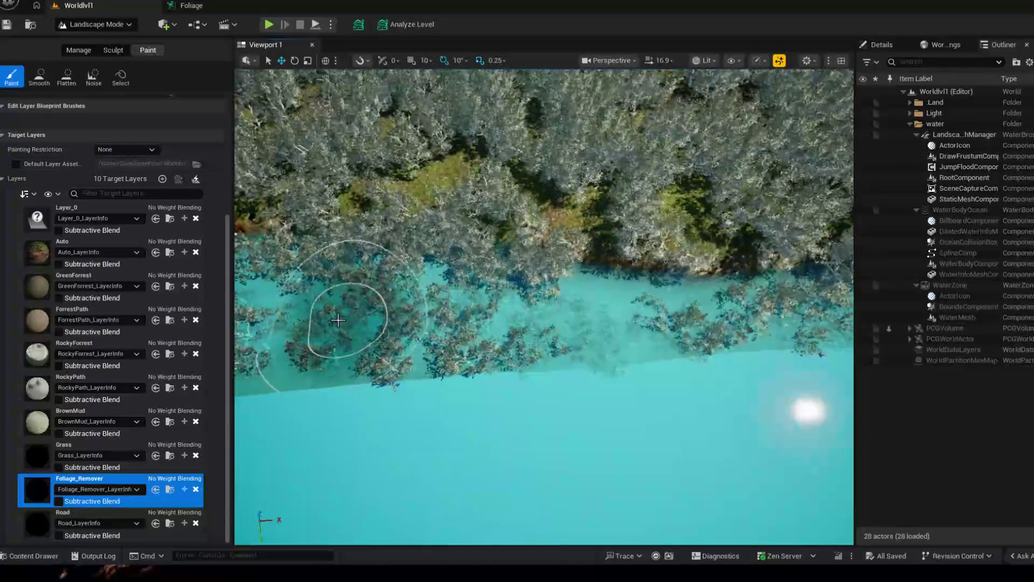
mouse_move(337, 350)
mouse_down()
mouse_move(585, 339)
mouse_move(342, 356)
mouse_move(618, 353)
mouse_up()
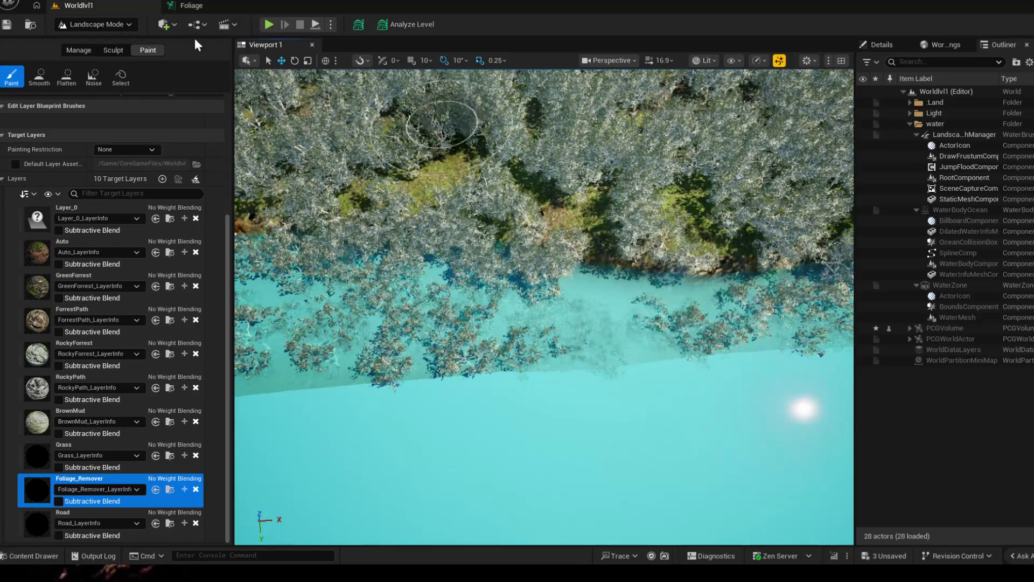
click(182, 5)
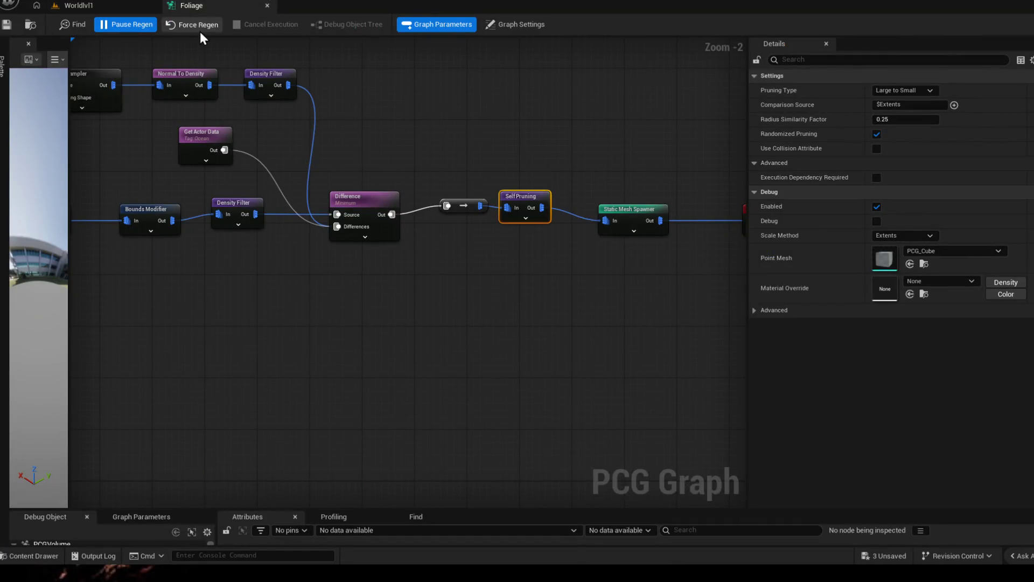
Step: Fly the camera over the water and through the shoreline trees, ending on a wide island view
click(99, 7)
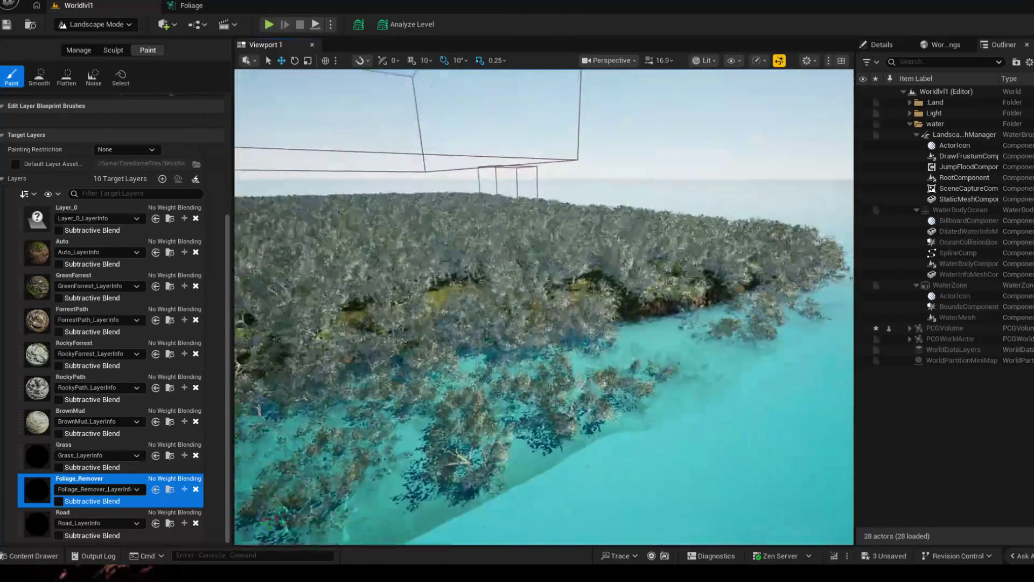
drag(337, 379, 326, 402)
drag(513, 356, 514, 356)
drag(575, 443, 575, 443)
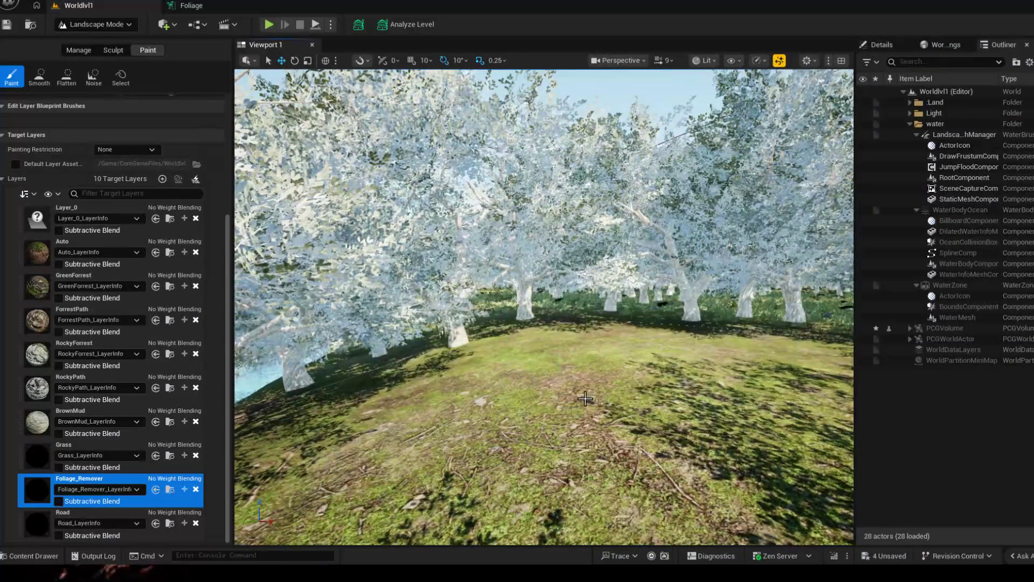
key(w)
key(s)
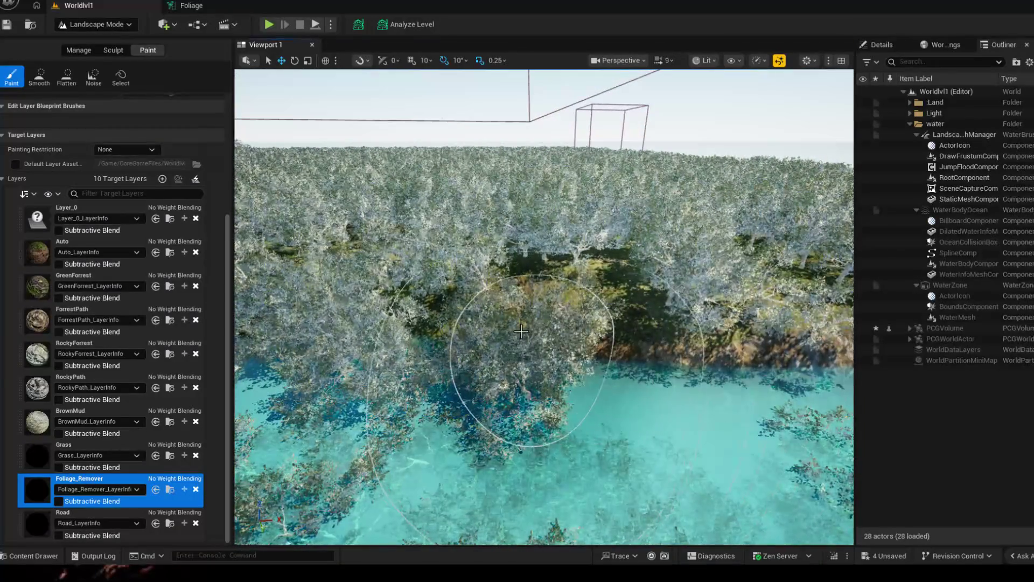
key(s)
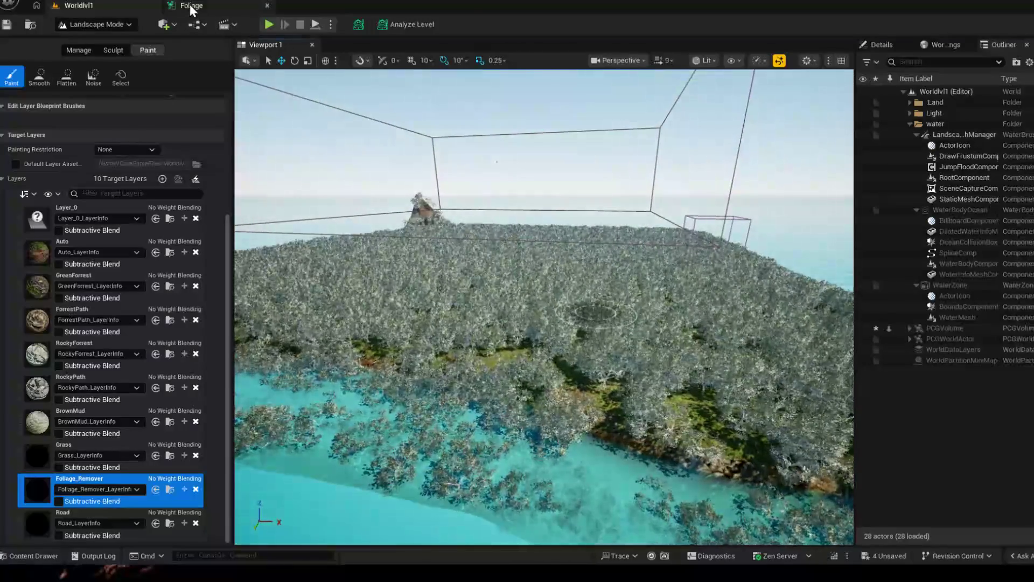
Step: Collapse the water folder in the Outliner, then select the Difference node in the Foliage graph
click(190, 6)
scroll(423, 310, down, 6)
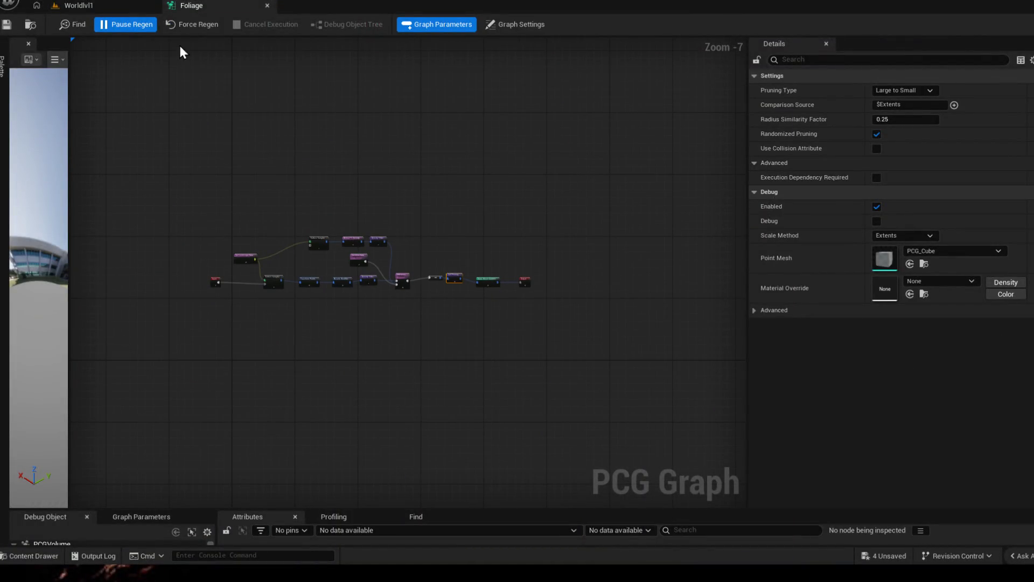
click(106, 6)
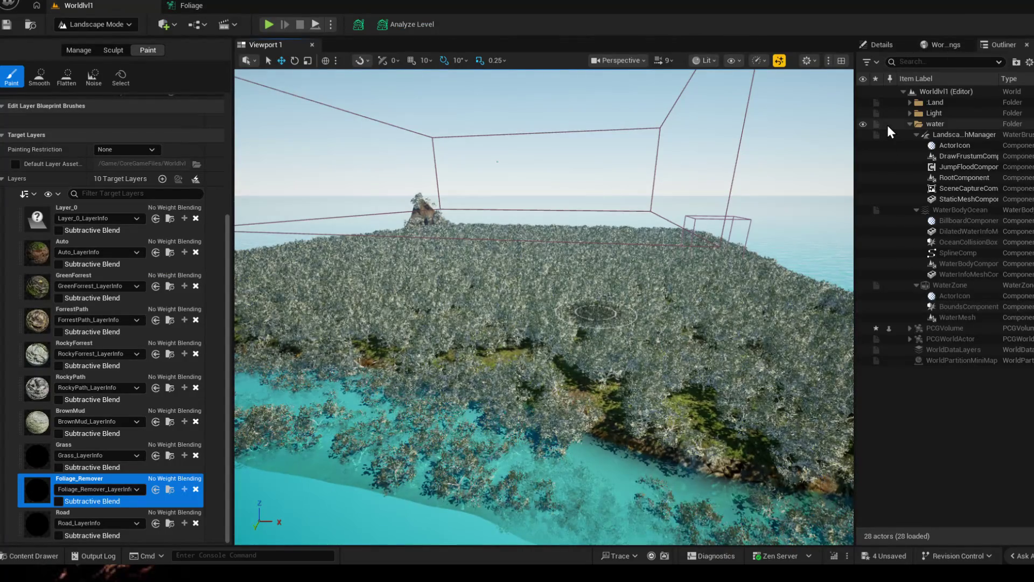
click(909, 124)
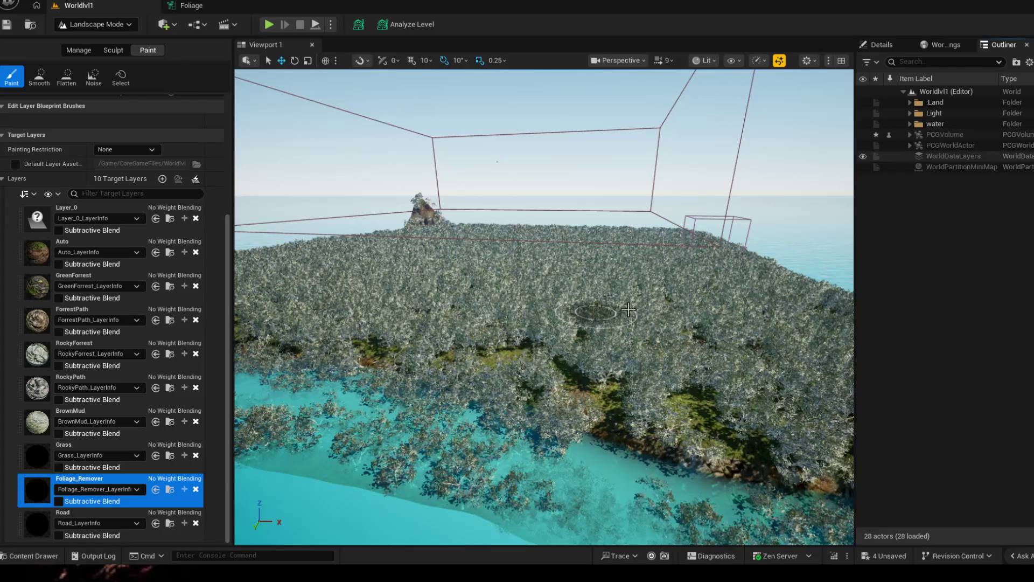
scroll(544, 307, up, 5)
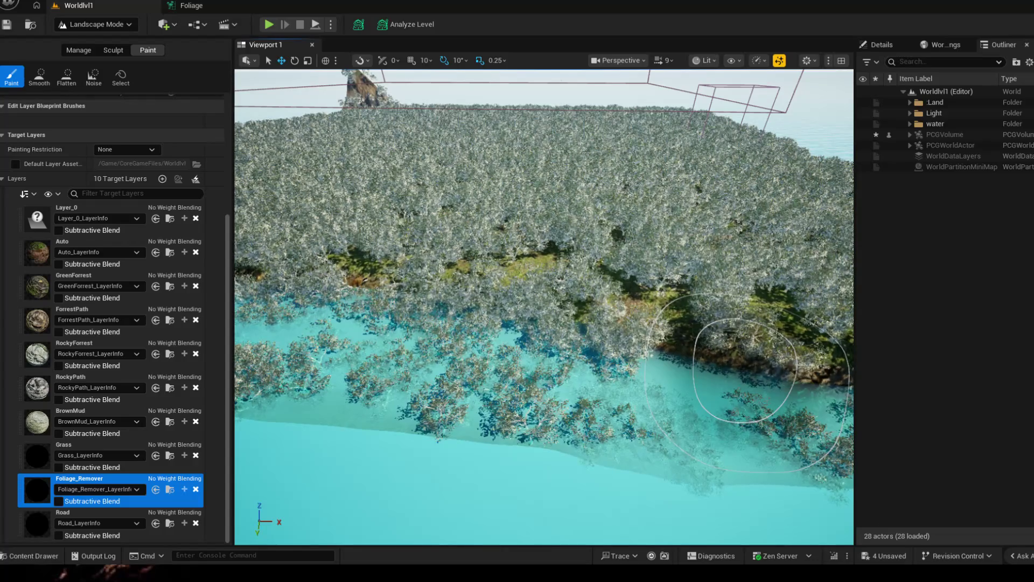
click(173, 5)
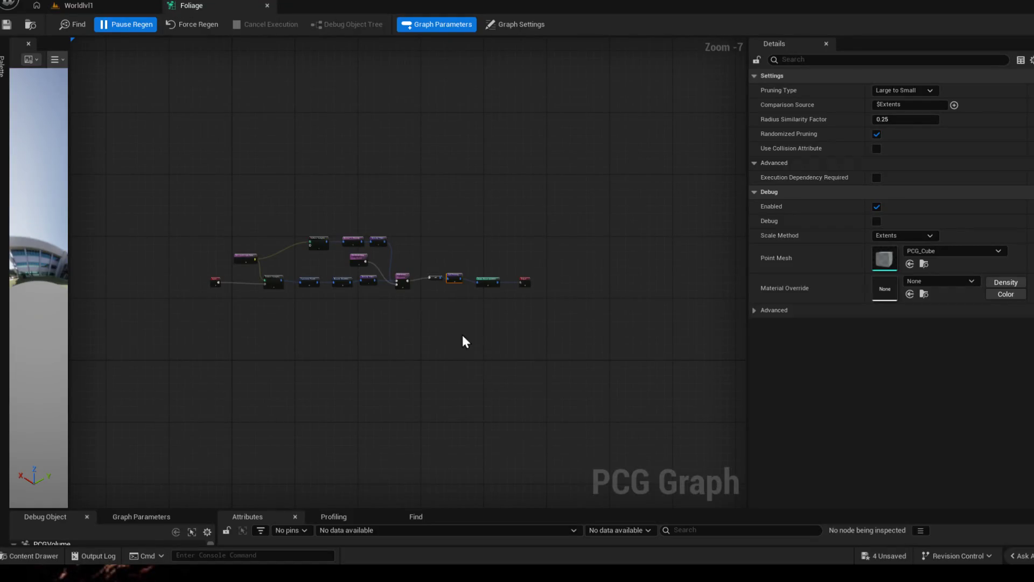
click(417, 309)
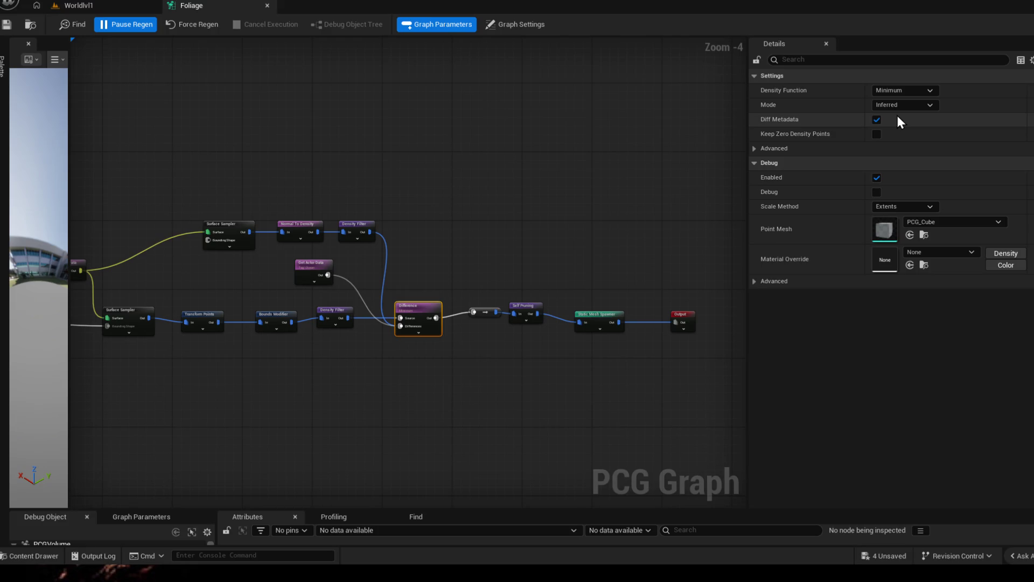
Step: Review the Normal To Density, Density Filter and Difference node settings in the Foliage graph
click(305, 230)
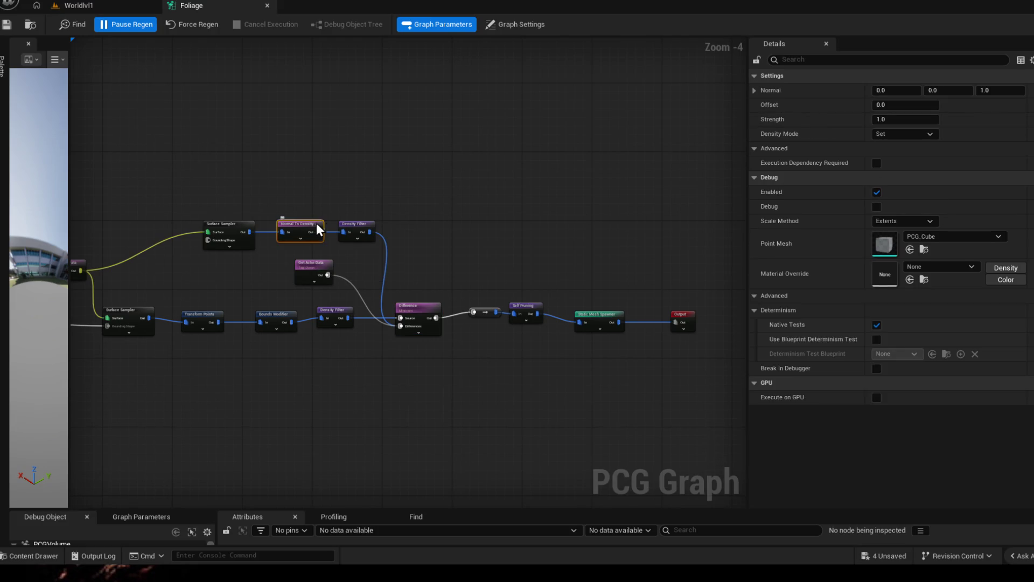
click(371, 224)
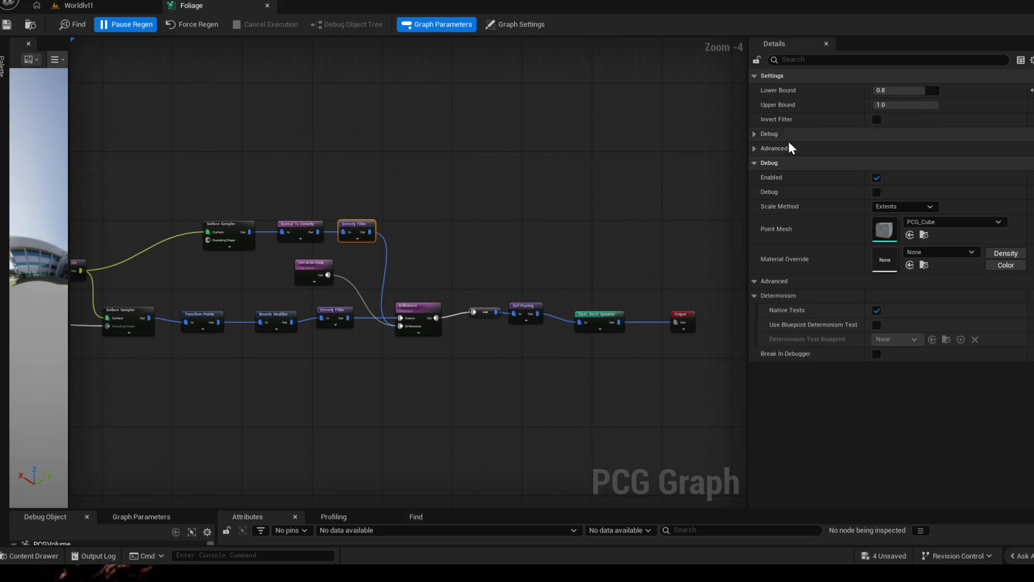
click(416, 312)
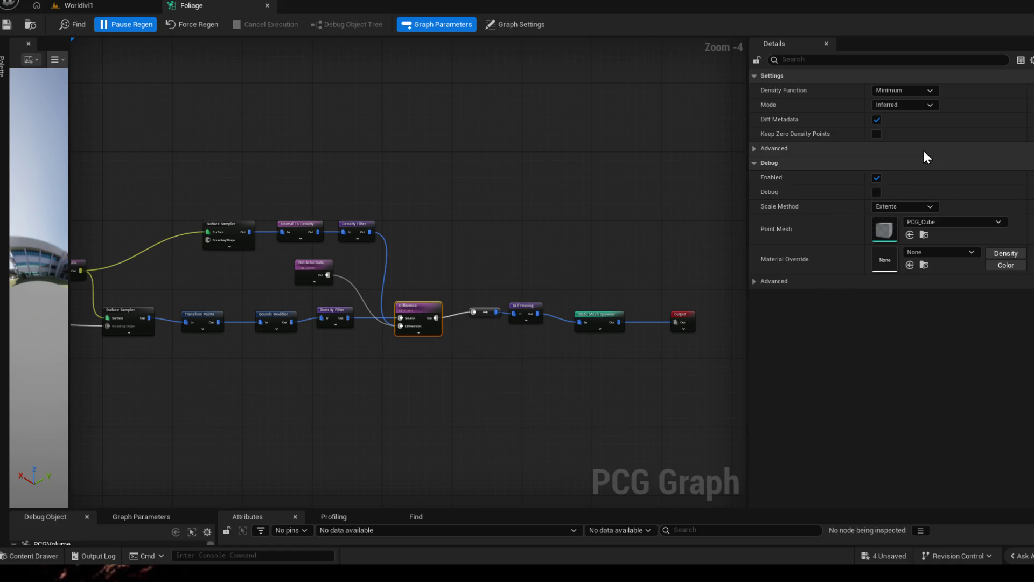
Step: Keep the Difference node's Mode as Inferred and set its Density Function to Binary
click(897, 104)
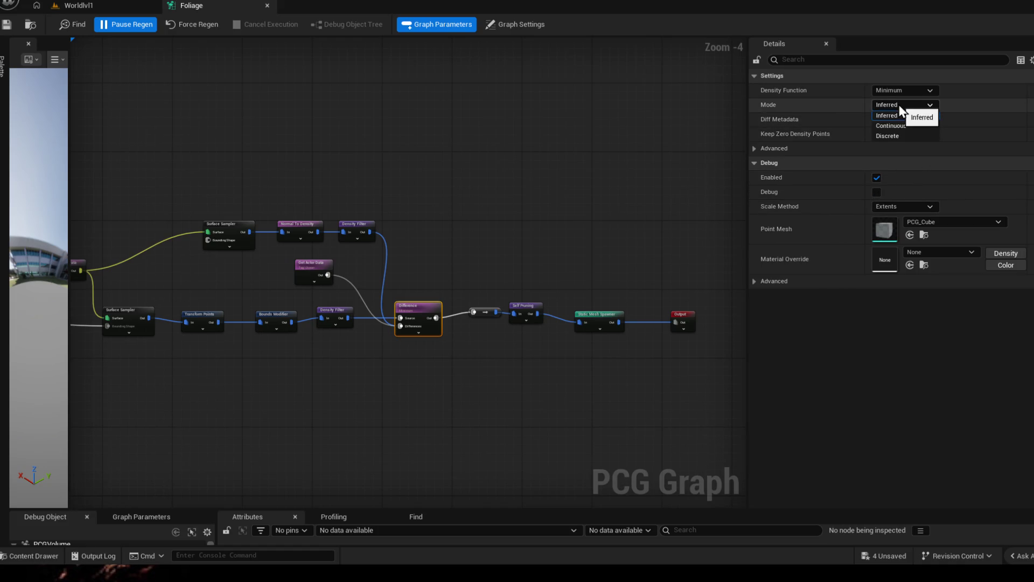
click(898, 104)
click(899, 85)
click(884, 122)
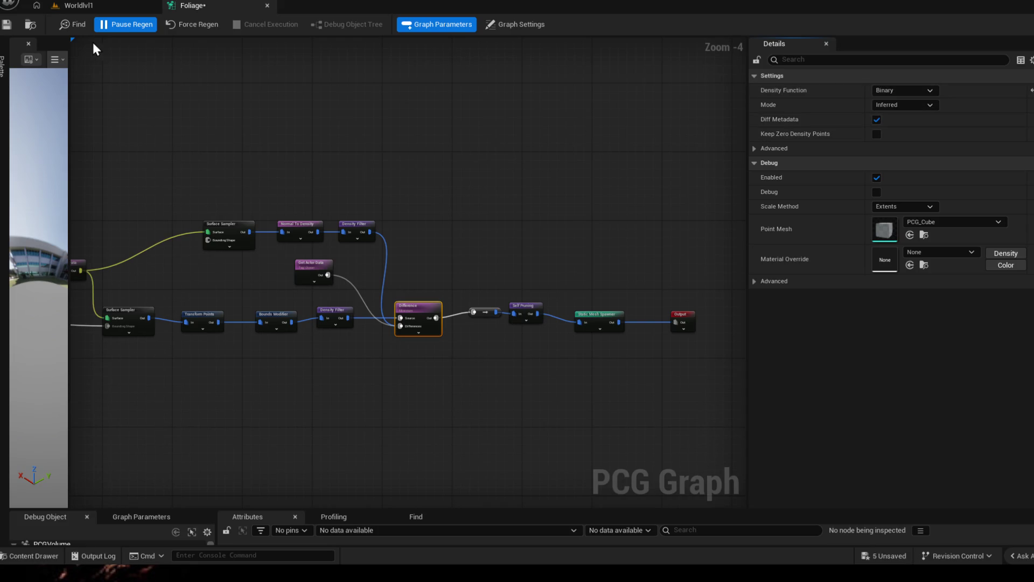
Step: Check the shoreline trees in the Worldlvl1 level view
click(80, 5)
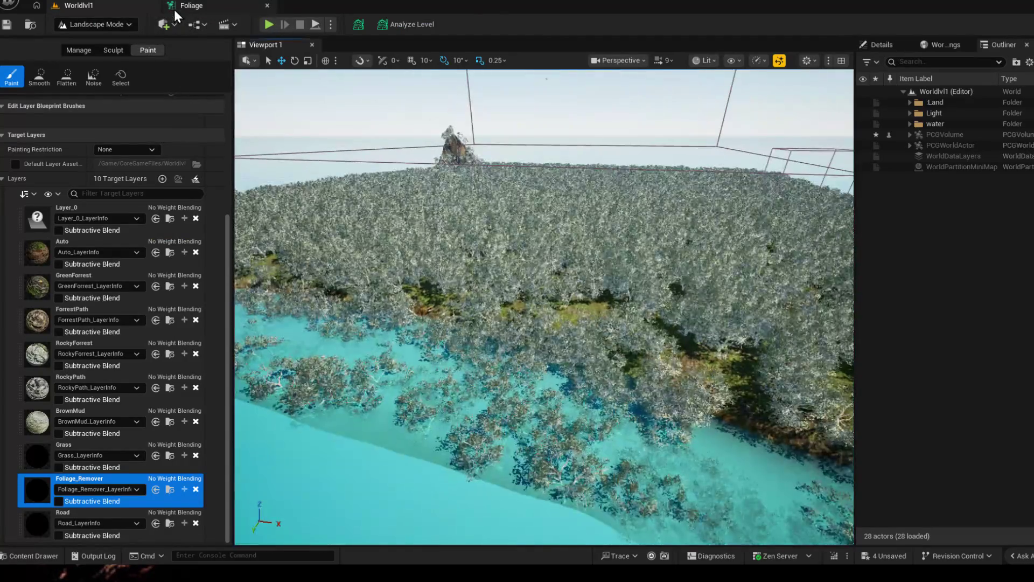
click(191, 7)
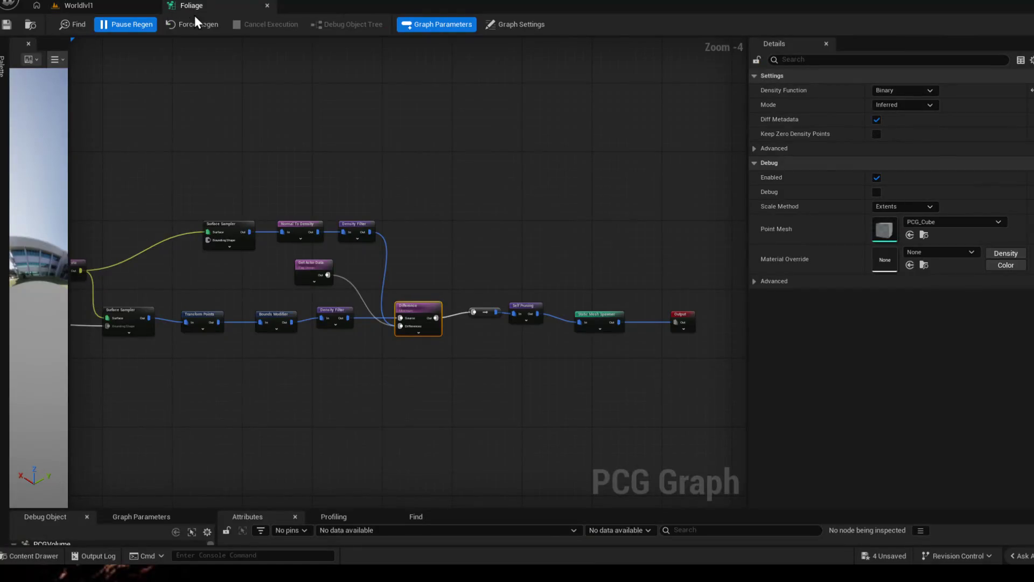
click(102, 6)
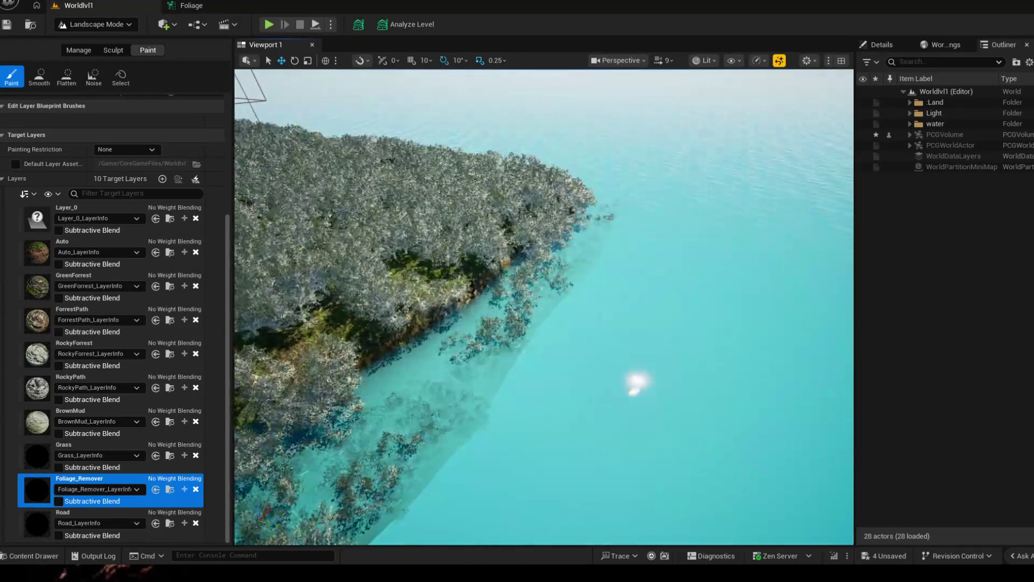
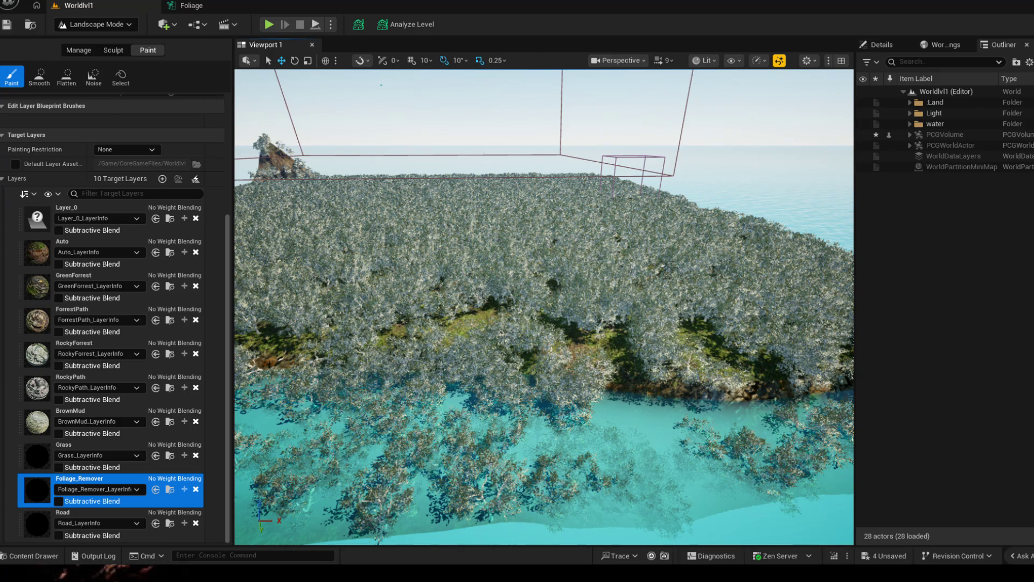
Step: Paste a Bounds Modifier copy between the upper Surface Sampler and Normal To Density, and save
click(221, 7)
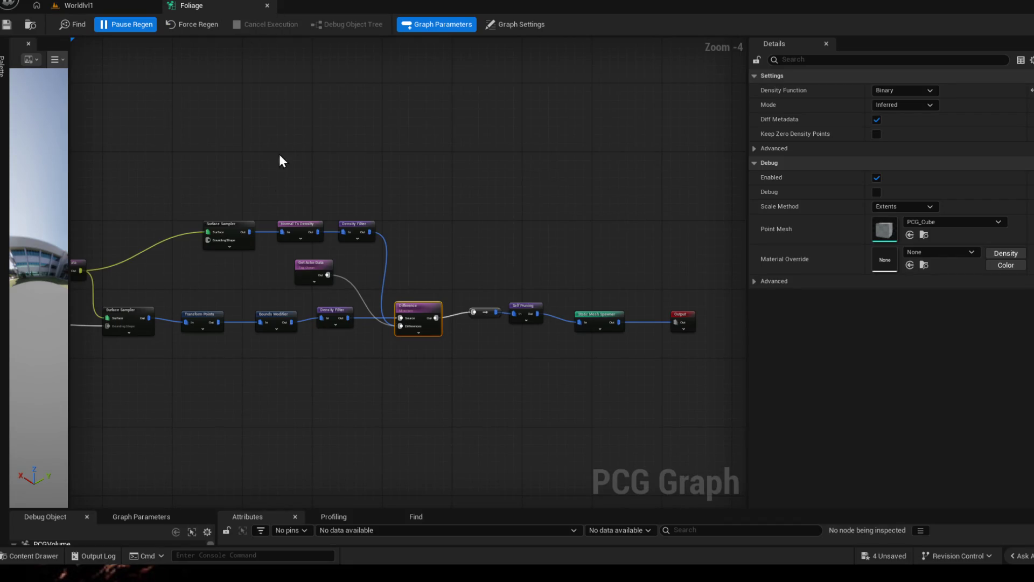
drag(231, 224, 157, 224)
click(269, 320)
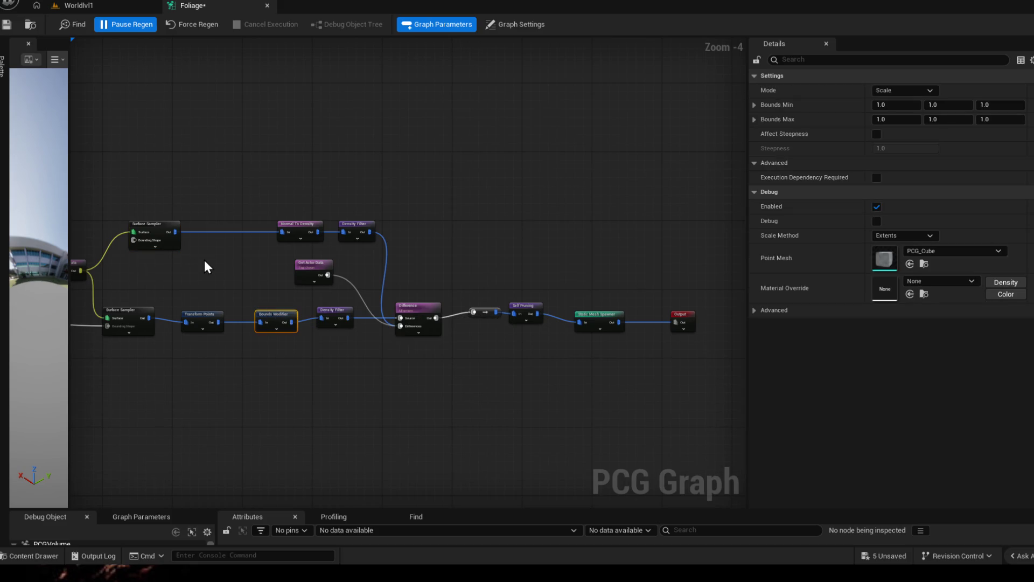
key(ctrl+v)
mouse_move(175, 232)
mouse_down()
mouse_move(226, 245)
mouse_move(274, 241)
mouse_move(231, 223)
mouse_up()
alt+click(214, 232)
click(8, 25)
click(82, 7)
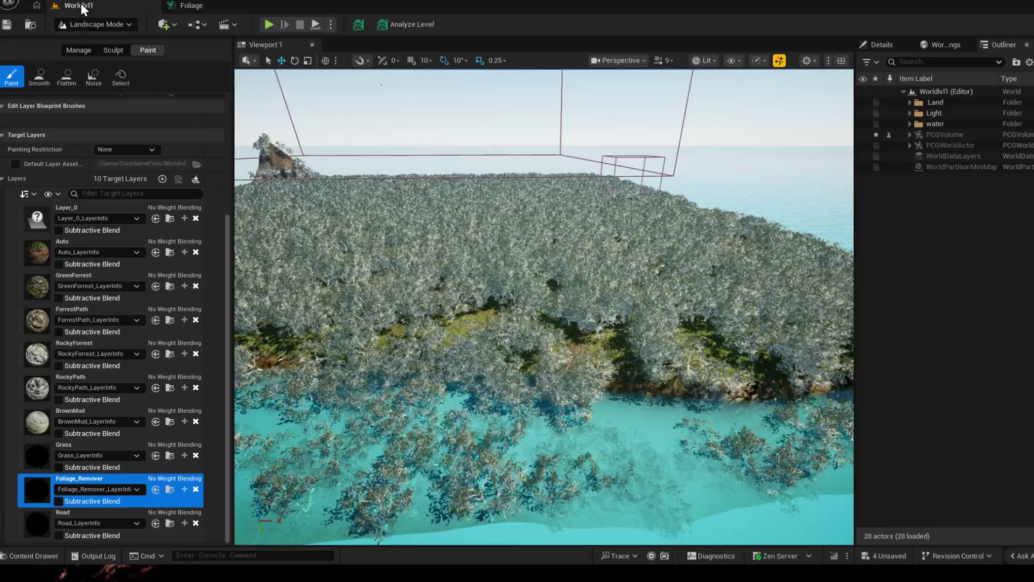
click(224, 6)
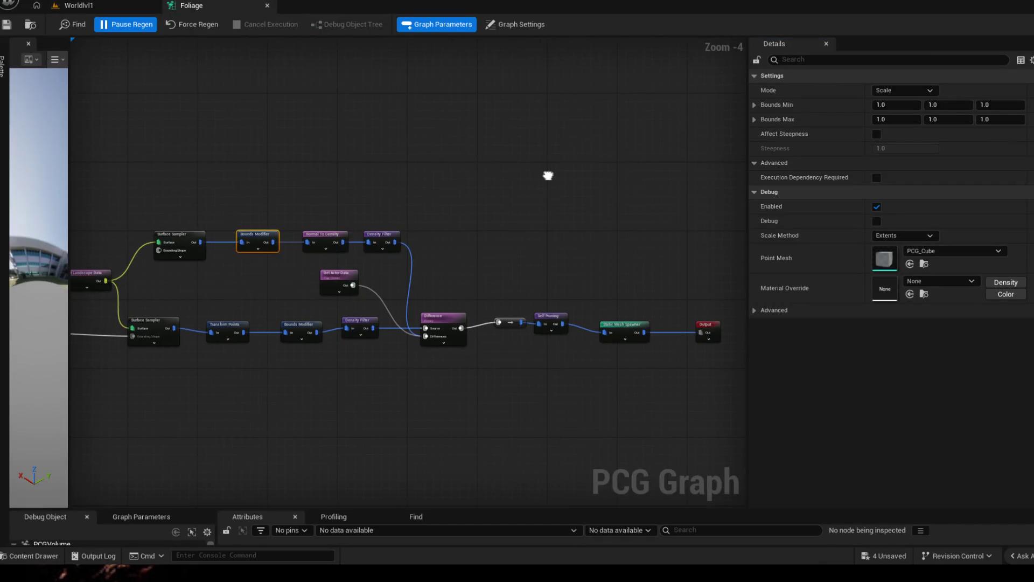
Step: Turn on Affect Steepness for the lower Bounds Modifier, set Steepness to 0.8, and save
click(877, 134)
click(225, 326)
click(291, 322)
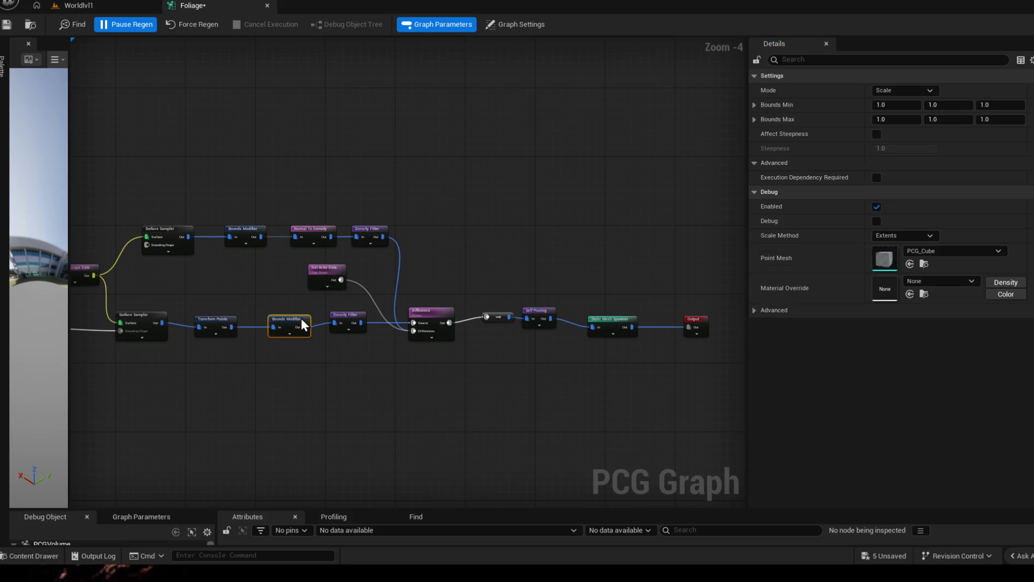
click(877, 134)
click(876, 134)
click(908, 148)
text(0.8)
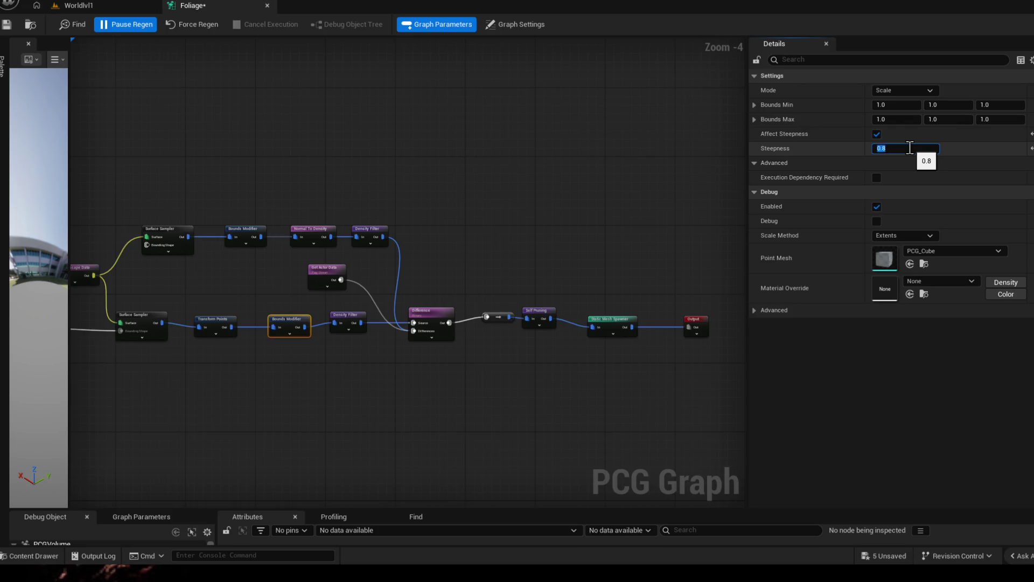
key(Return)
key(ctrl+s)
click(97, 7)
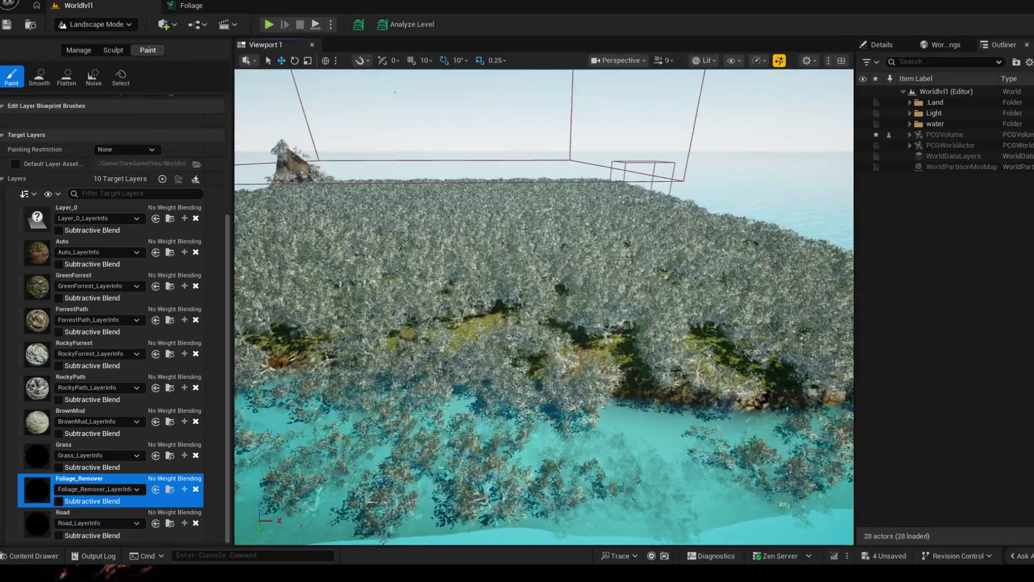
Step: Fly the viewport close to the tree-covered cliff, nudge the steepness up slightly, and save
key(w)
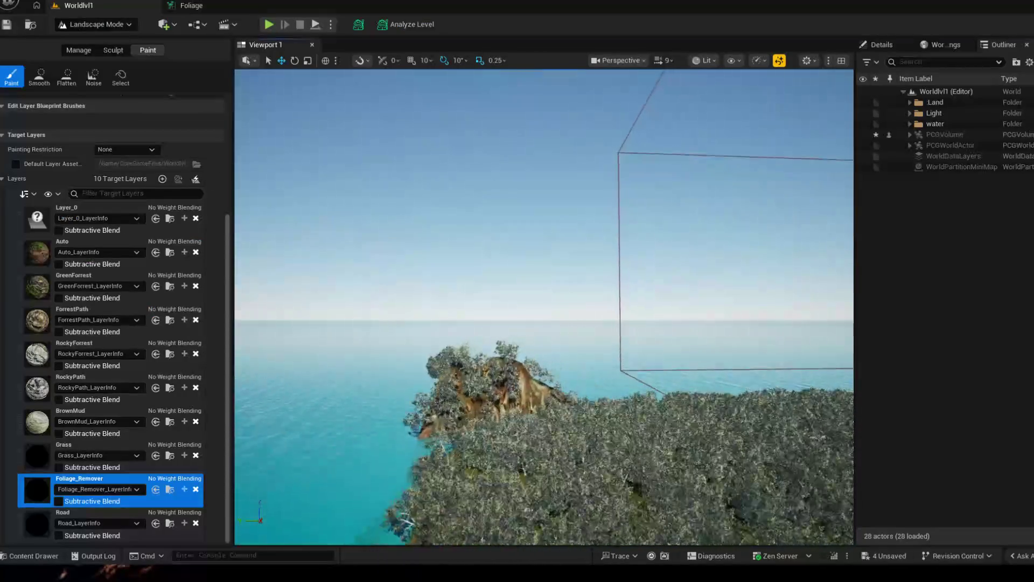
key(a)
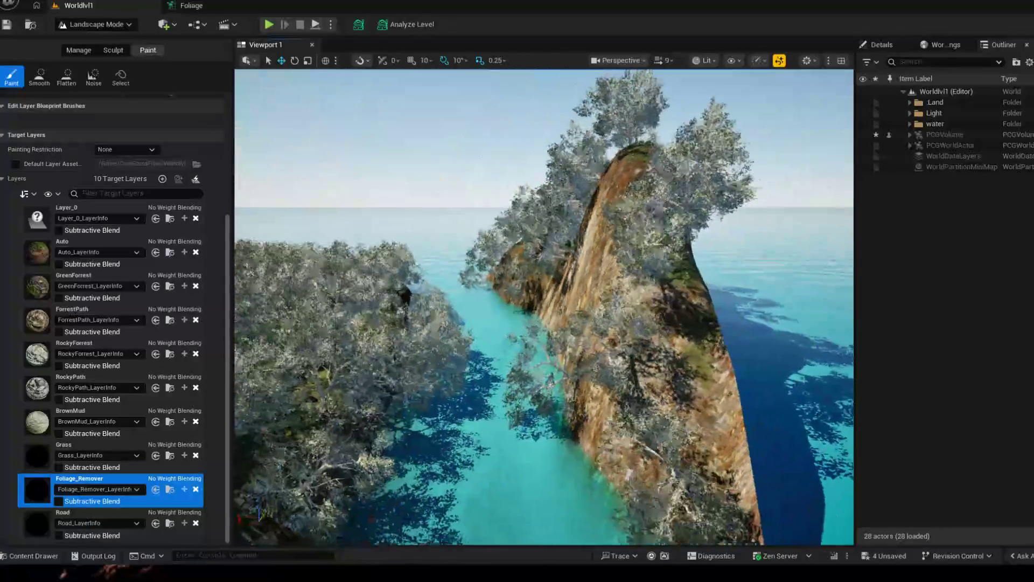
key(w)
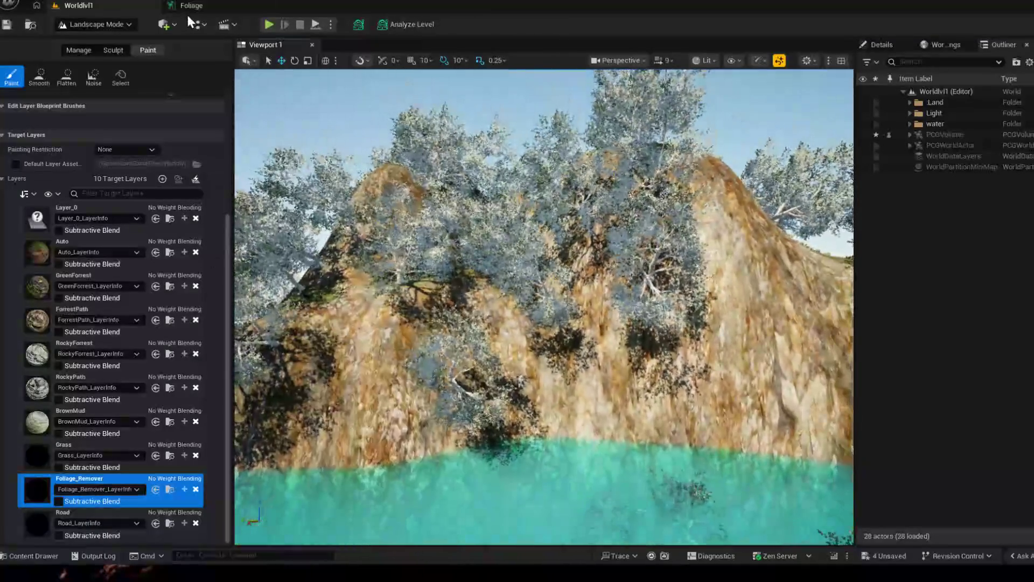
click(186, 7)
drag(904, 148, 939, 148)
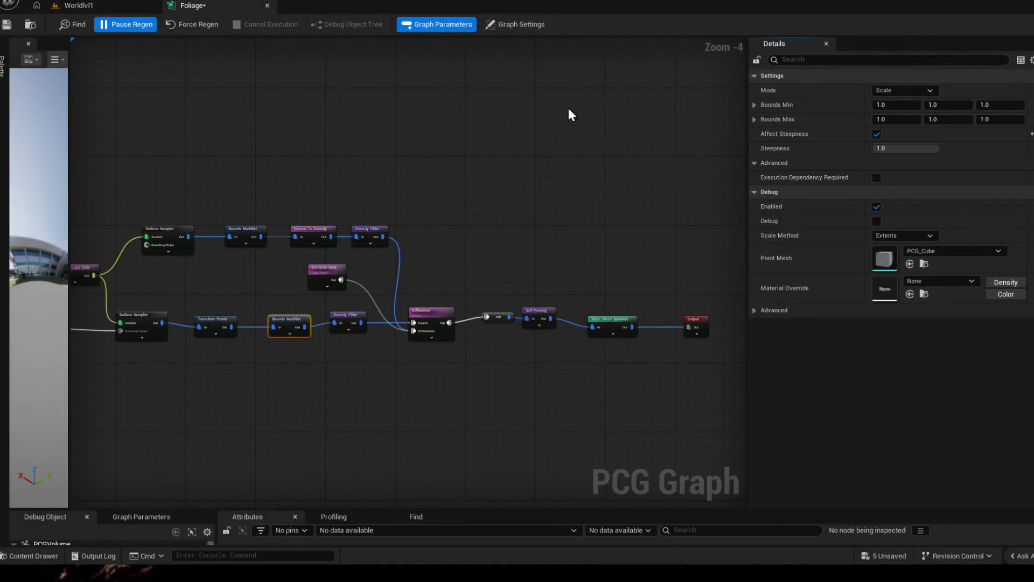
click(7, 25)
click(106, 4)
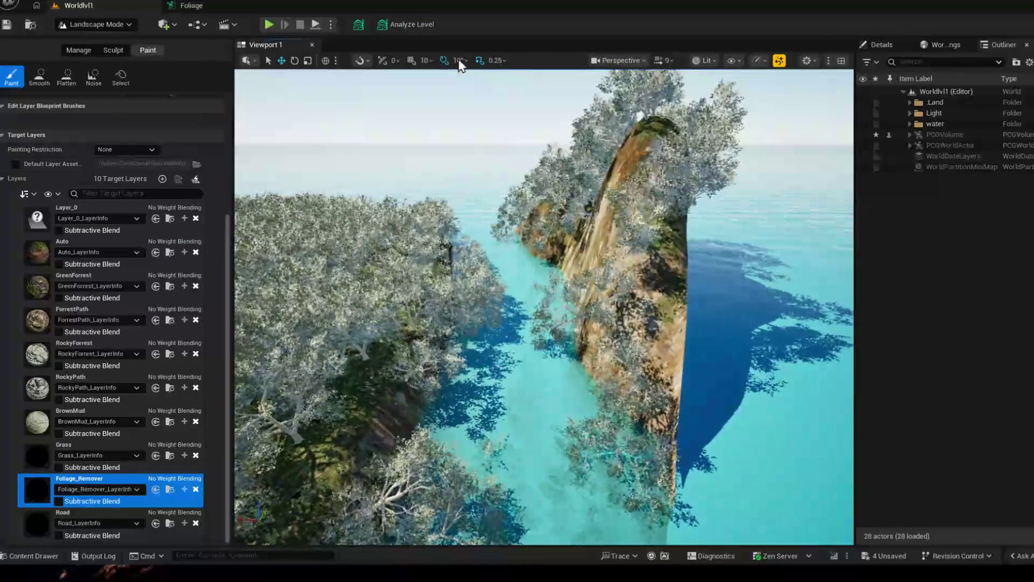
Step: Lower the steepness to about 0.48, save, and compare the cliff trees in the level
click(194, 5)
drag(915, 148, 894, 148)
click(10, 23)
click(73, 5)
click(183, 5)
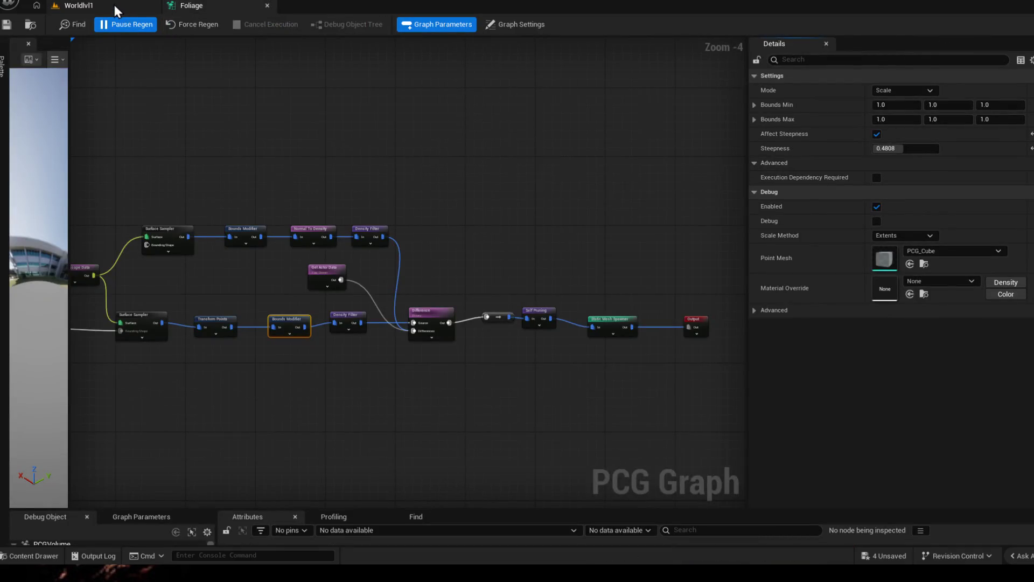
click(113, 3)
click(173, 7)
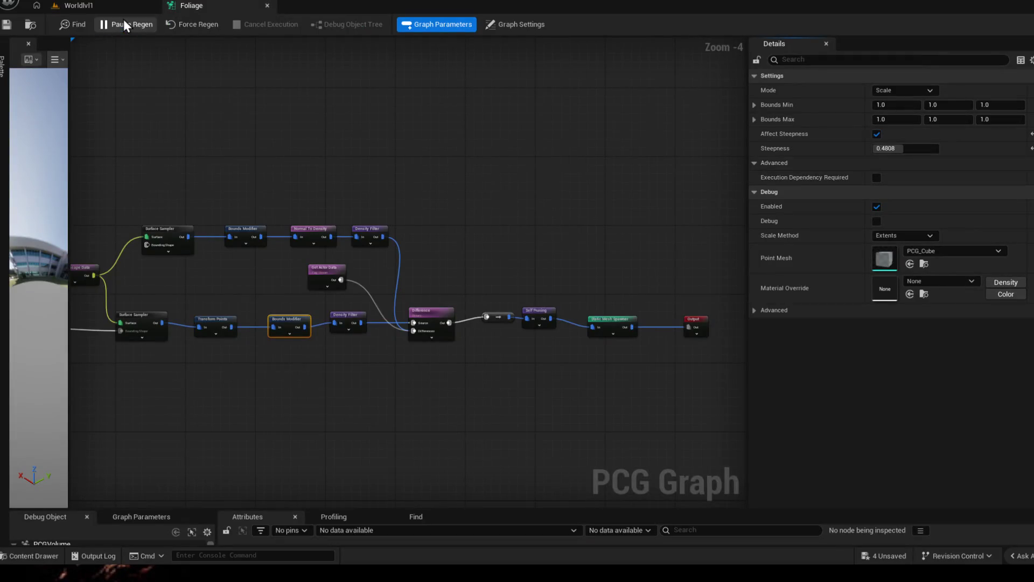
click(103, 8)
click(183, 6)
Step: Set the lower Bounds Modifier's Steepness to 1.0 and save the Foliage graph
drag(909, 148, 925, 148)
click(919, 149)
text(1)
key(Return)
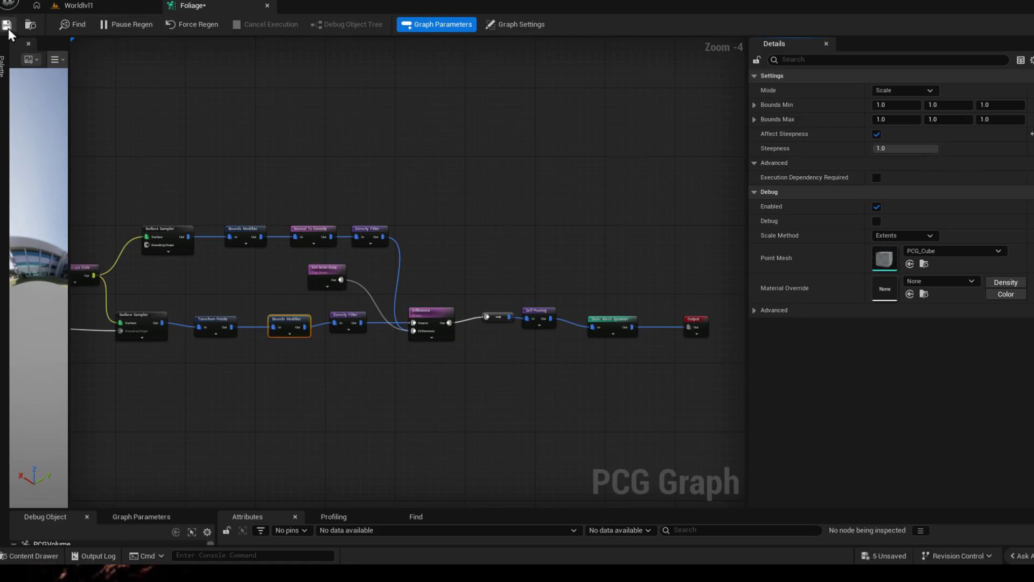
click(8, 28)
click(85, 8)
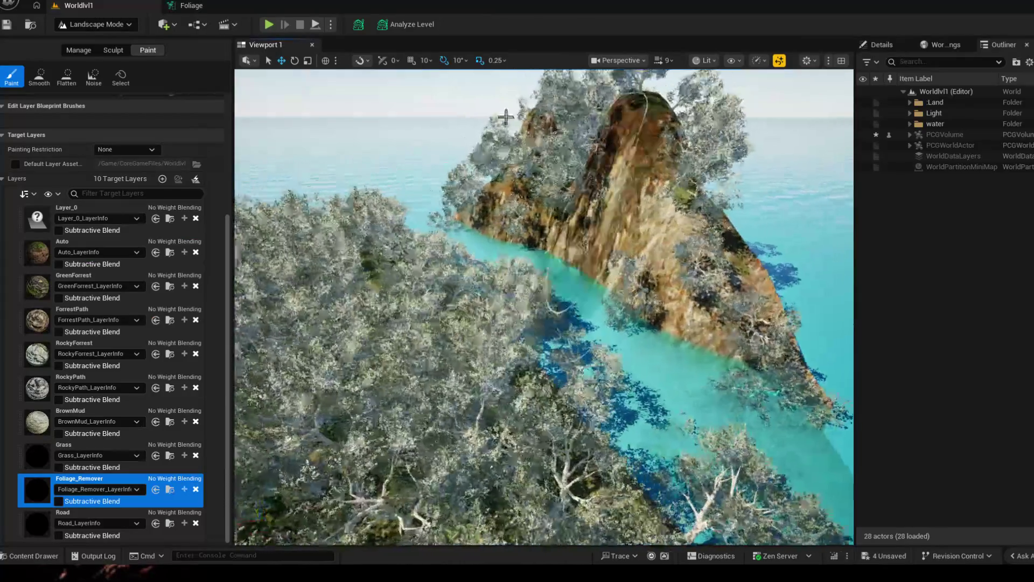
Step: Close the Foliage graph editor and save the island level with Ctrl+S
click(265, 5)
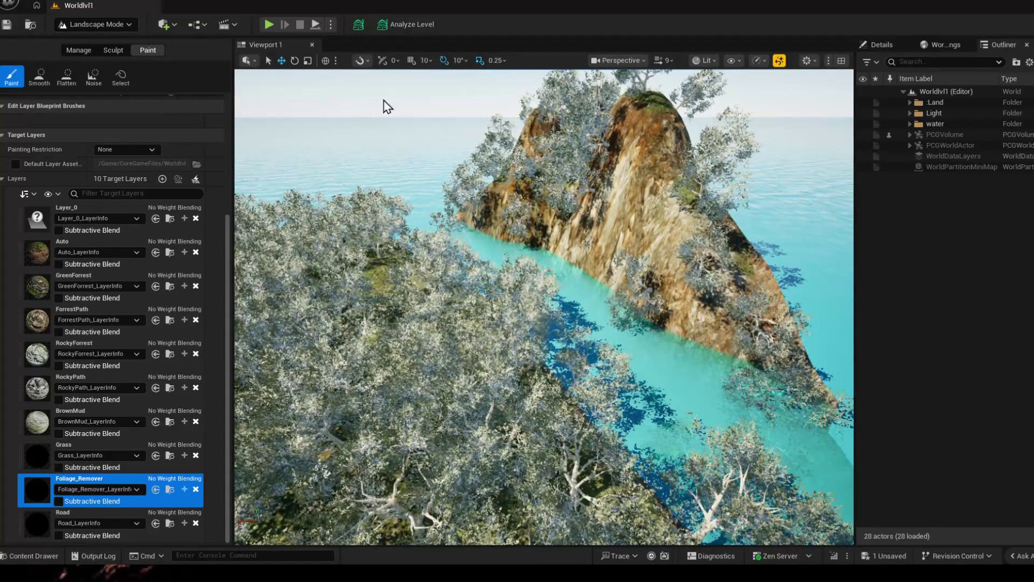
key(ctrl+s)
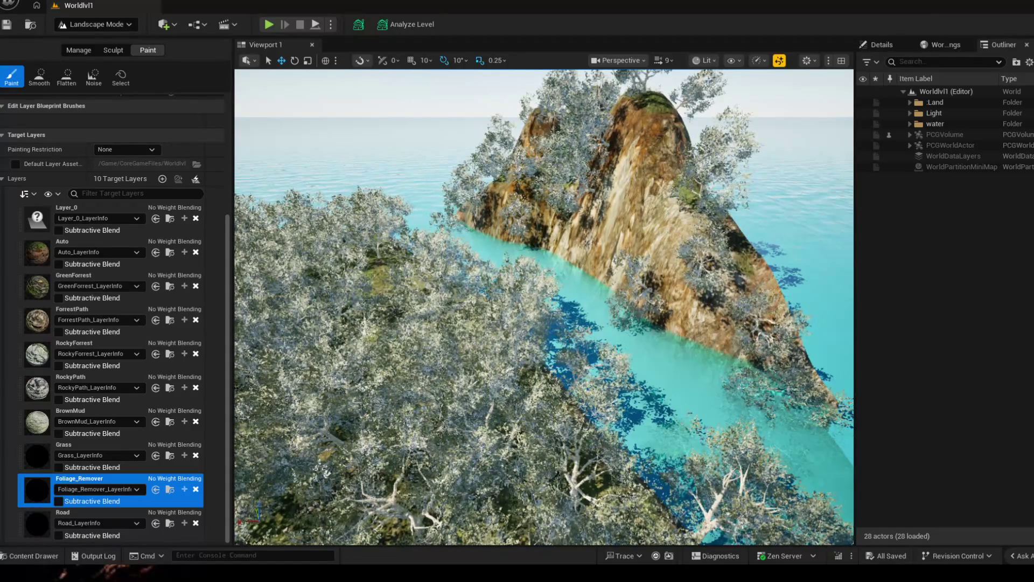
click(405, 276)
scroll(405, 276, up, 10)
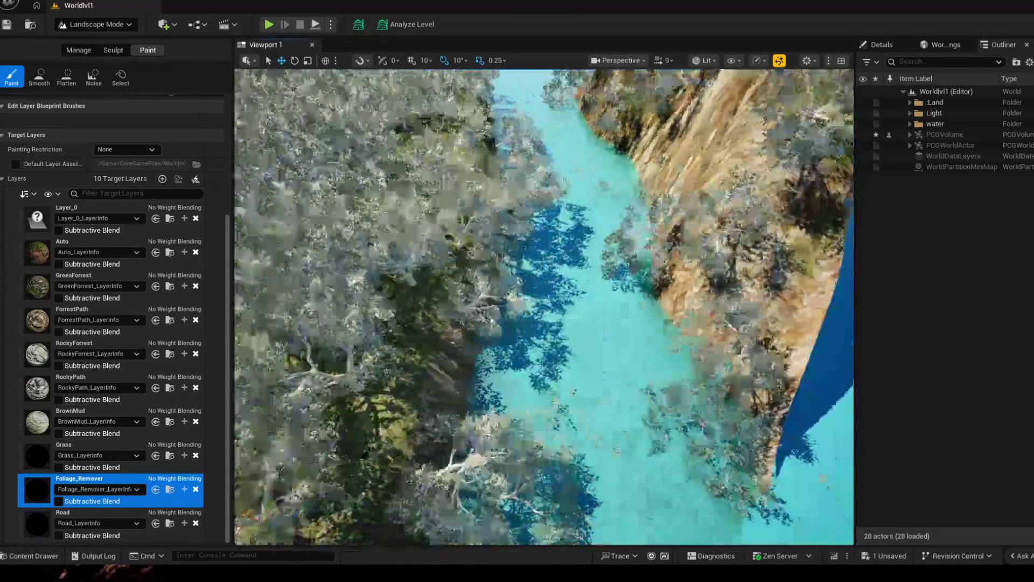
scroll(405, 277, down, 10)
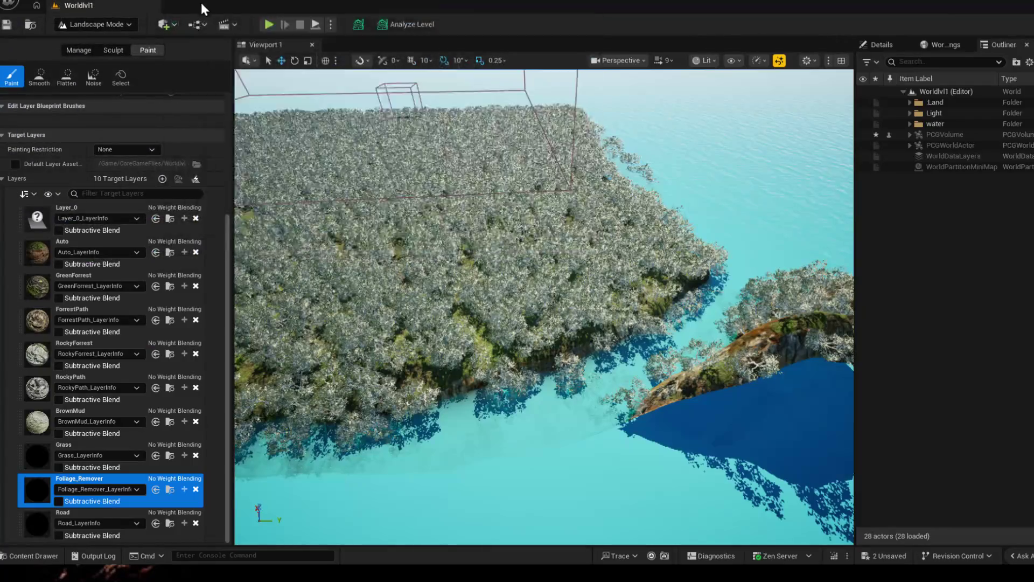
Step: Reopen the Foliage graph and inspect the Difference and Get Actor Data nodes
click(196, 1)
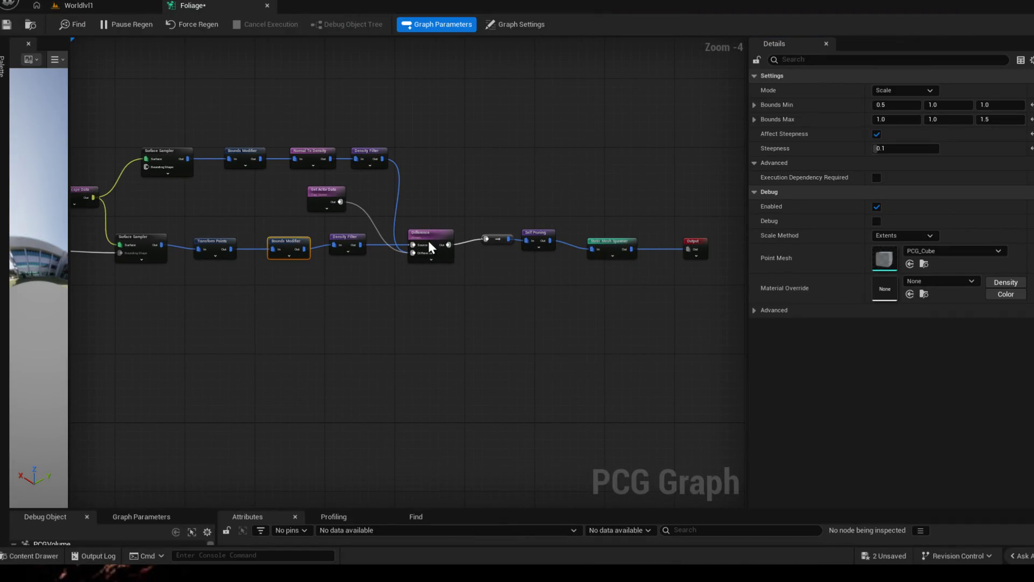
click(428, 241)
scroll(457, 180, up, 3)
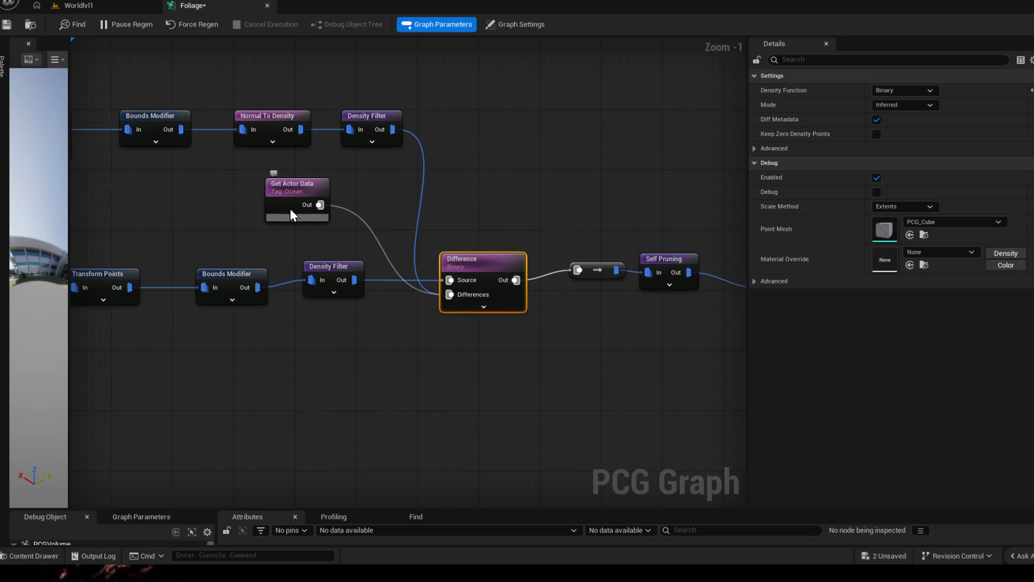
mouse_move(393, 129)
mouse_down()
mouse_move(417, 158)
mouse_move(269, 199)
mouse_up()
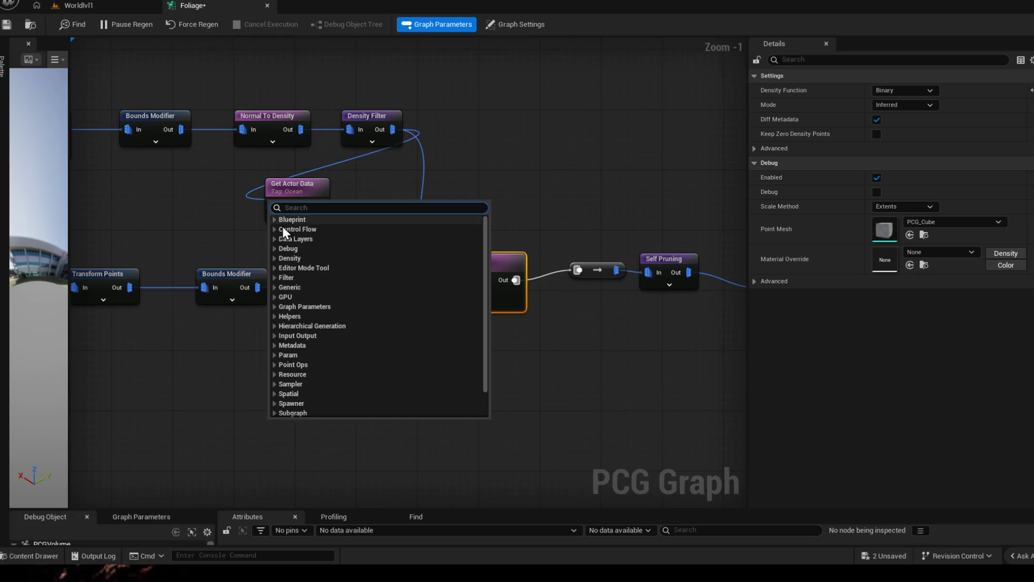
click(305, 230)
click(298, 218)
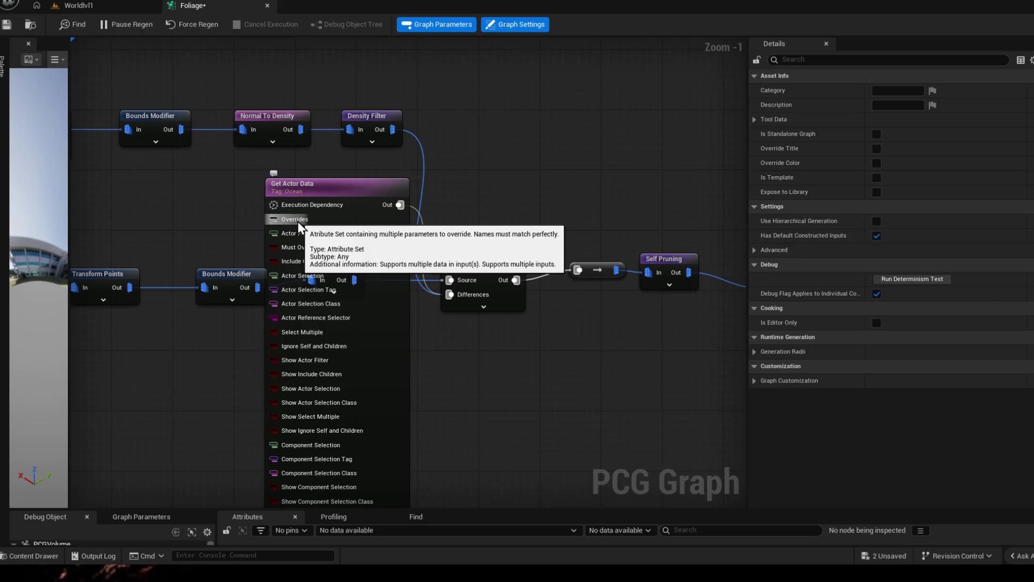
click(341, 192)
scroll(309, 433, down, 1)
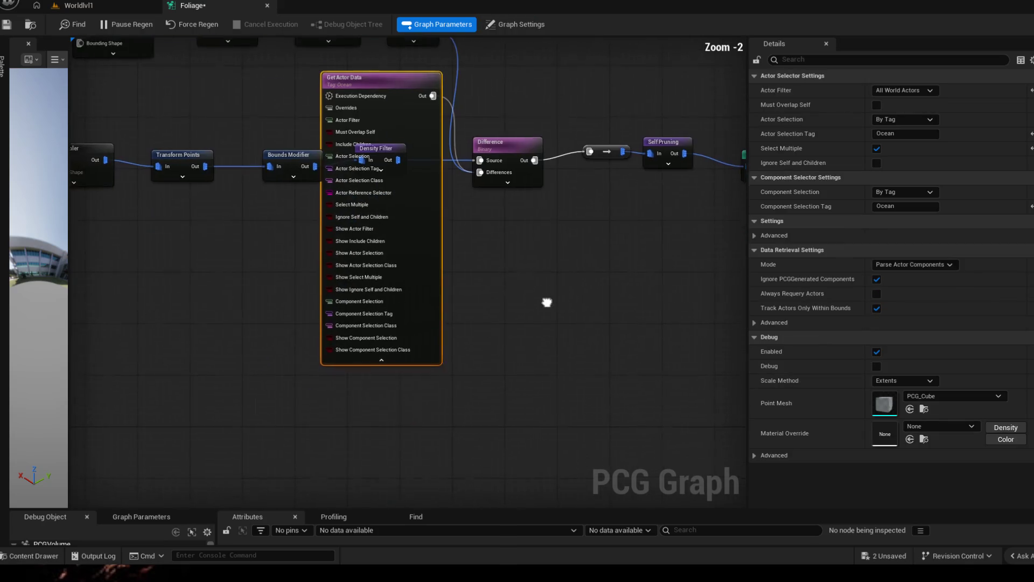
click(380, 358)
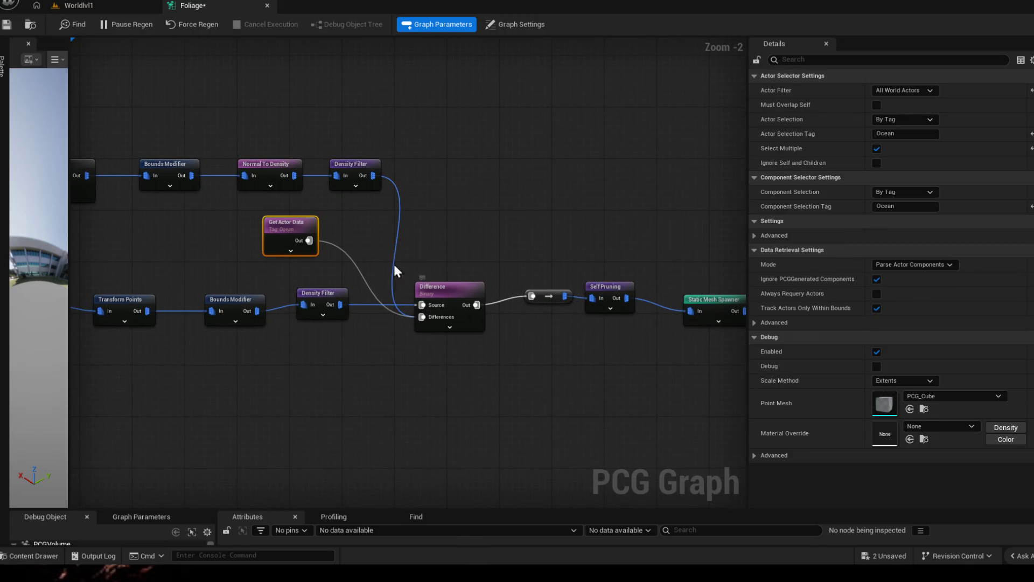
Step: Connect the graph Input to the top Surface Sampler's Bounding Shape pin
drag(393, 264, 490, 253)
drag(259, 223, 345, 157)
click(333, 132)
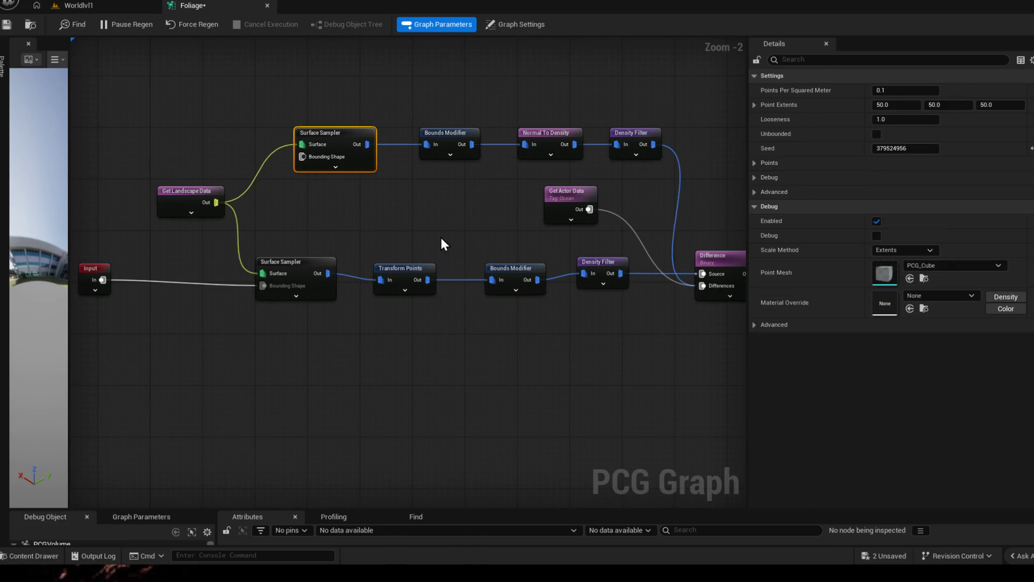
mouse_move(302, 156)
mouse_down()
mouse_move(447, 162)
mouse_move(476, 141)
mouse_move(459, 209)
mouse_move(214, 202)
mouse_move(346, 204)
mouse_move(308, 205)
mouse_up()
click(425, 189)
mouse_move(303, 156)
mouse_down()
mouse_move(88, 277)
mouse_move(107, 277)
mouse_move(324, 156)
mouse_up()
key(Escape)
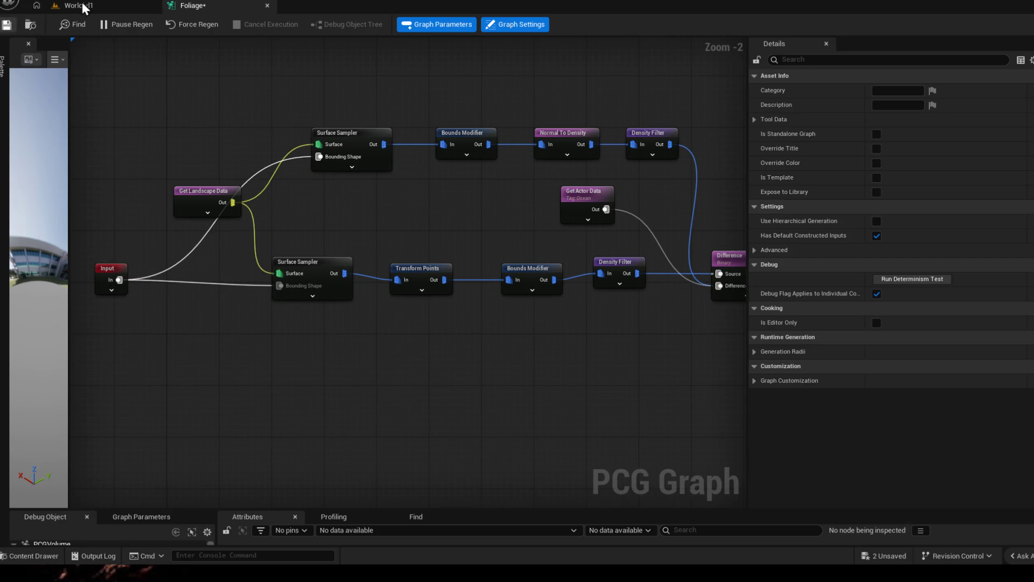
click(81, 6)
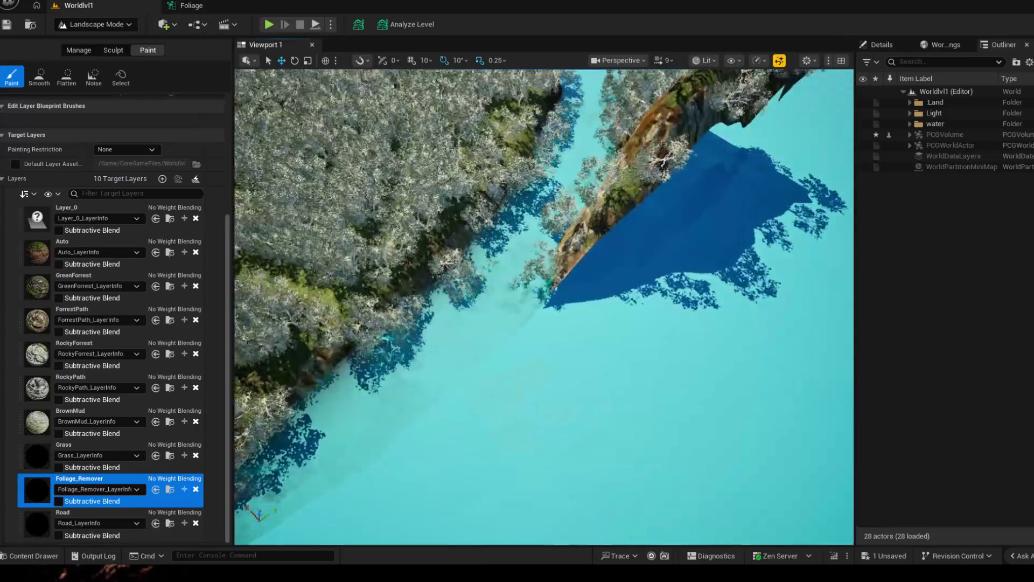
mouse_move(538, 286)
mouse_down()
mouse_move(538, 118)
mouse_move(538, 162)
mouse_up()
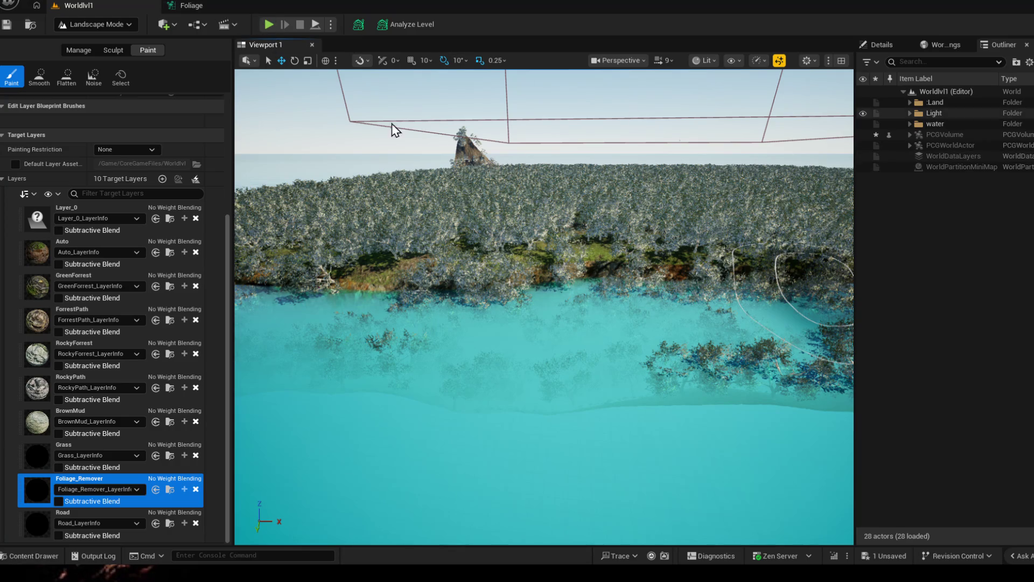
Step: Nudge the lower nodes left and set Normal To Density's Density Mode to Minimum
click(195, 6)
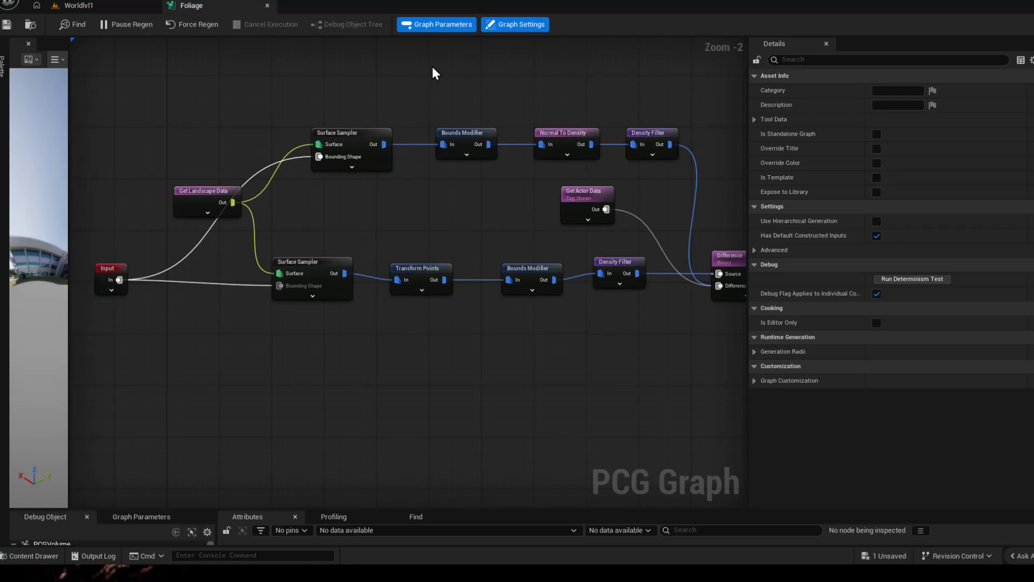
mouse_move(582, 373)
mouse_down()
mouse_move(459, 402)
mouse_move(526, 312)
mouse_move(376, 343)
mouse_up()
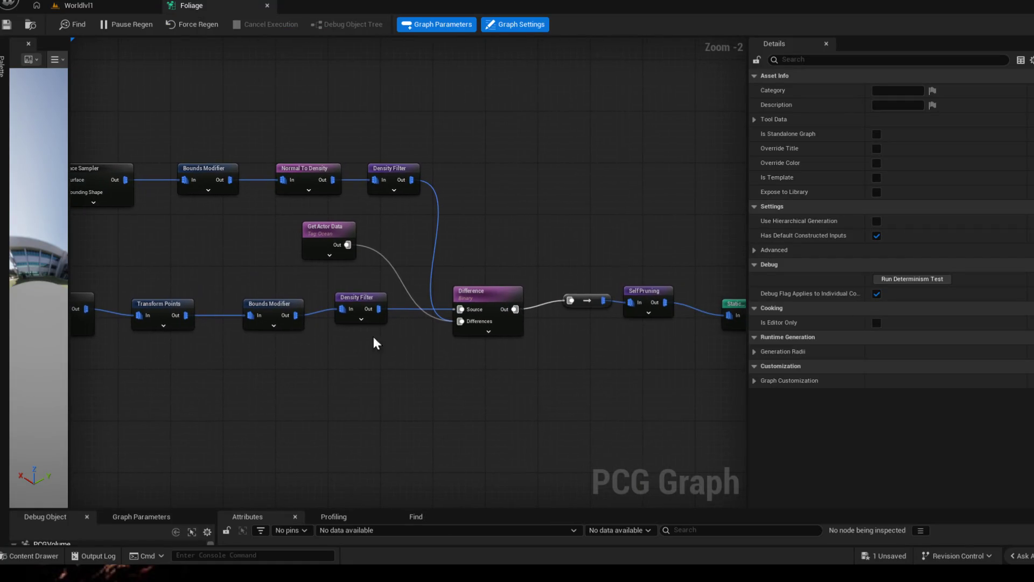
drag(363, 300, 356, 306)
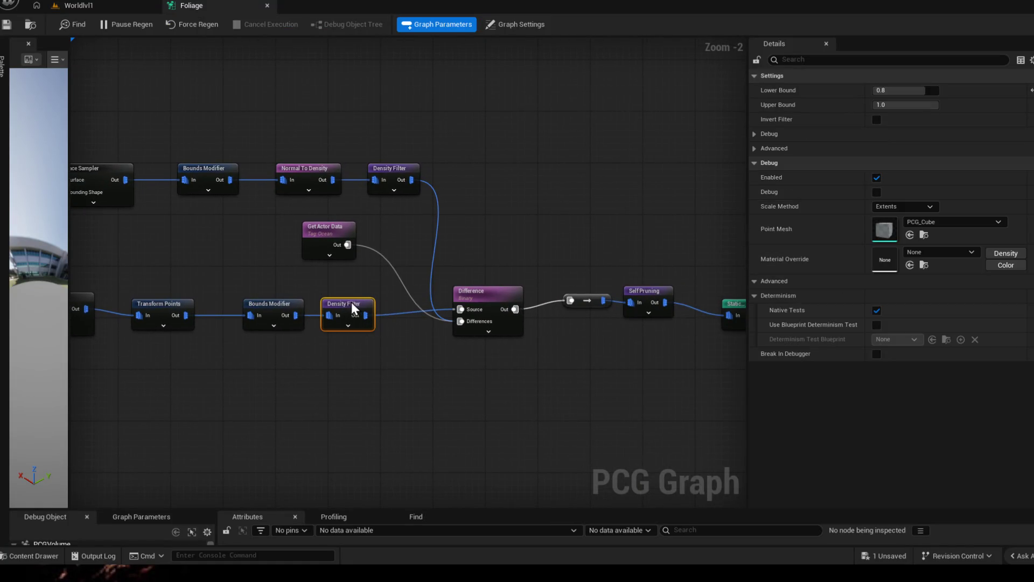
drag(275, 306, 249, 305)
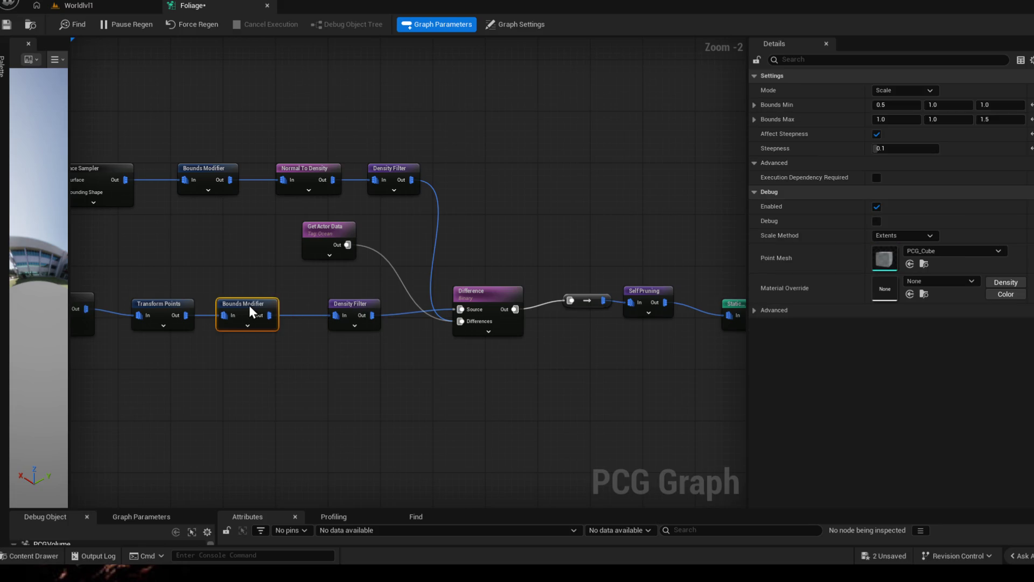
click(306, 175)
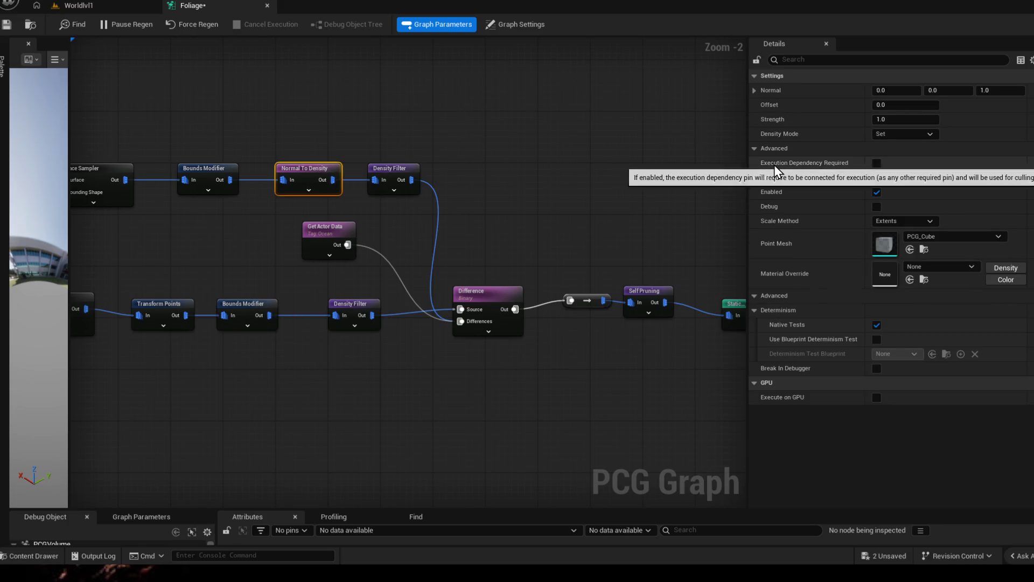
click(911, 134)
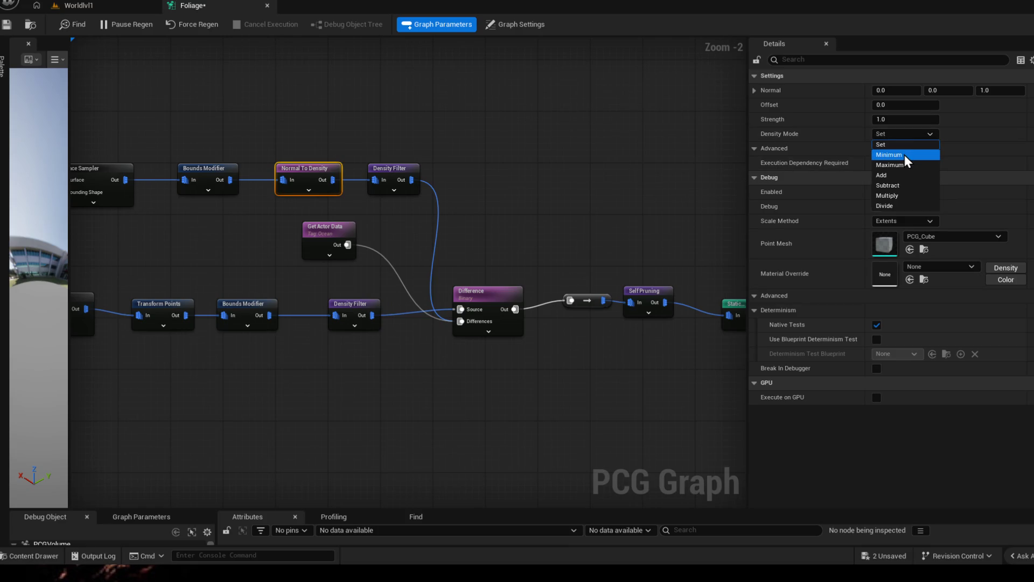
click(904, 155)
click(84, 6)
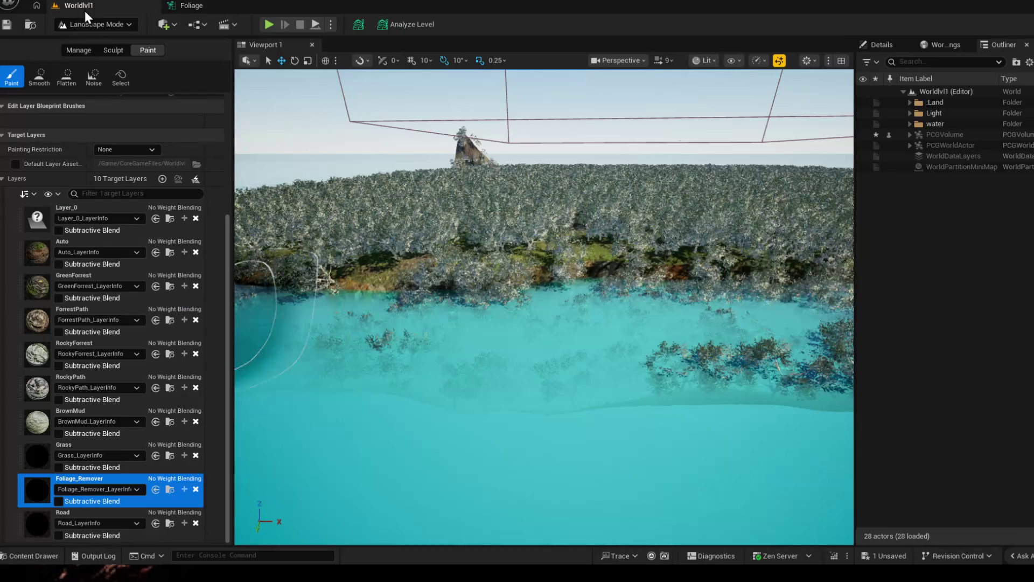
Step: Switch from the Worldlvl1 level back to the Foliage graph tab
click(180, 7)
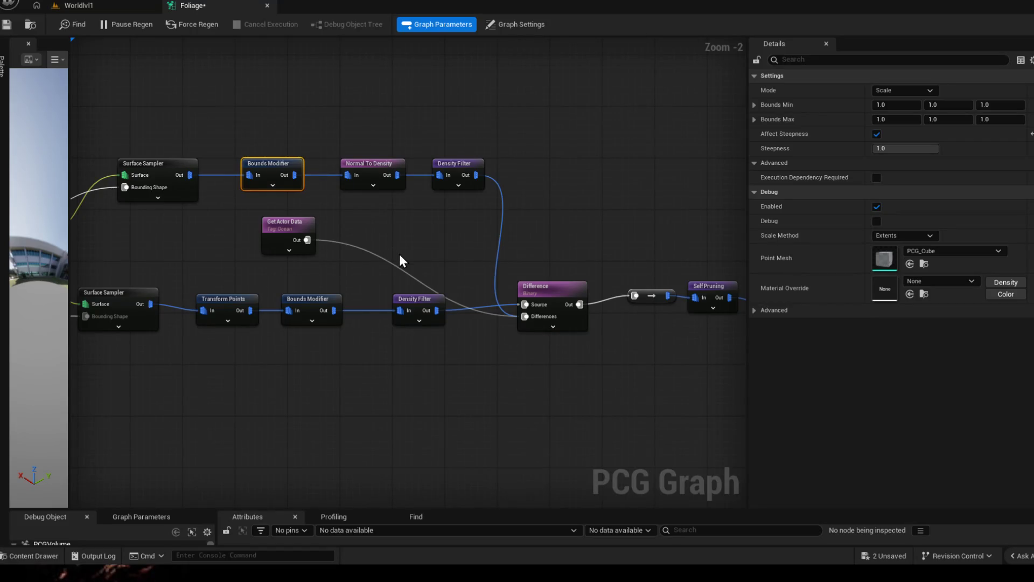
Step: Duplicate the Bounds Modifier, wire Get Actor Data into it, and cut the Density Filter–Difference link
key(ctrl+d)
mouse_move(307, 239)
mouse_down()
mouse_move(383, 243)
mouse_move(501, 320)
mouse_move(526, 319)
mouse_up()
click(420, 278)
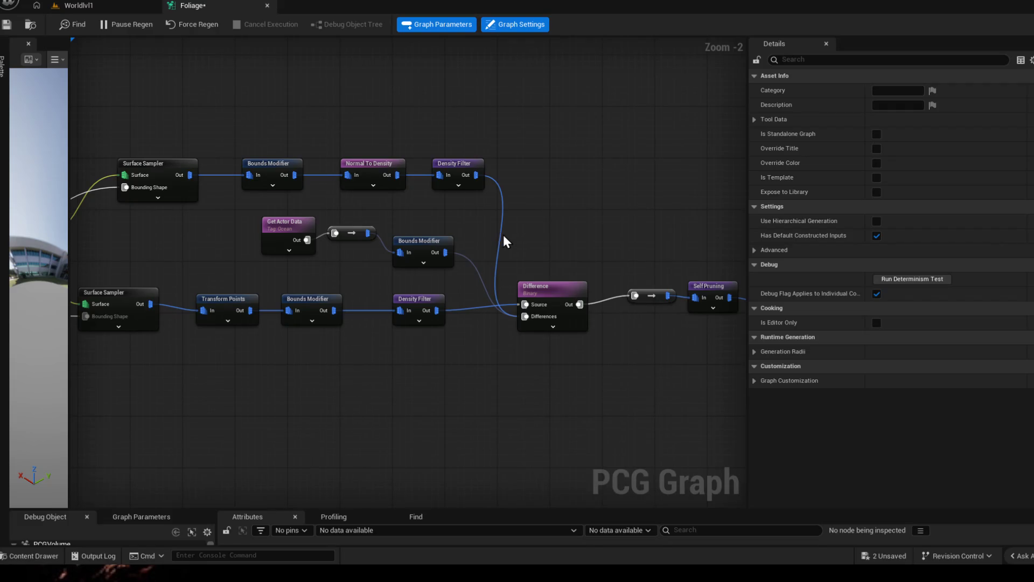
mouse_move(500, 234)
mouse_down()
mouse_move(608, 227)
mouse_move(608, 213)
mouse_up()
click(11, 24)
click(88, 8)
mouse_move(300, 144)
mouse_down()
mouse_move(377, 216)
mouse_move(458, 259)
mouse_move(484, 289)
mouse_up()
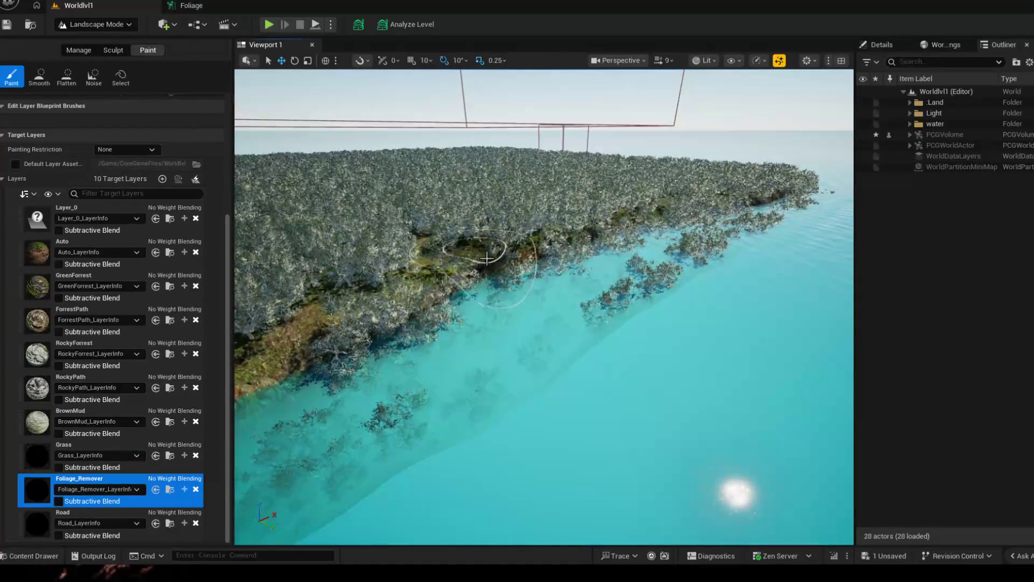
Step: Connect the top Density Filter output into the new Bounds Modifier feeding Difference
click(190, 5)
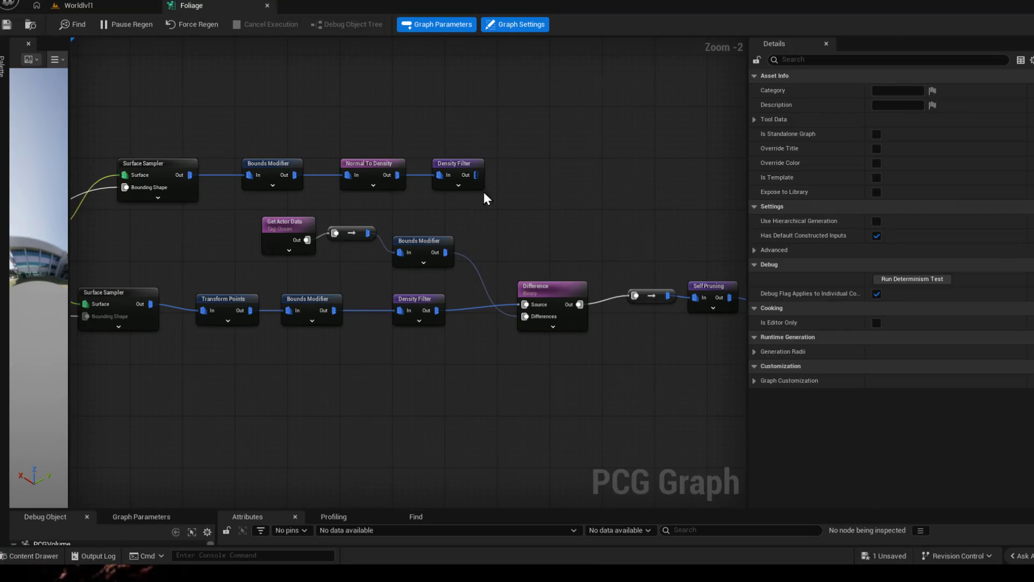
mouse_move(470, 174)
mouse_down()
mouse_move(494, 179)
mouse_move(396, 254)
mouse_move(485, 221)
mouse_up()
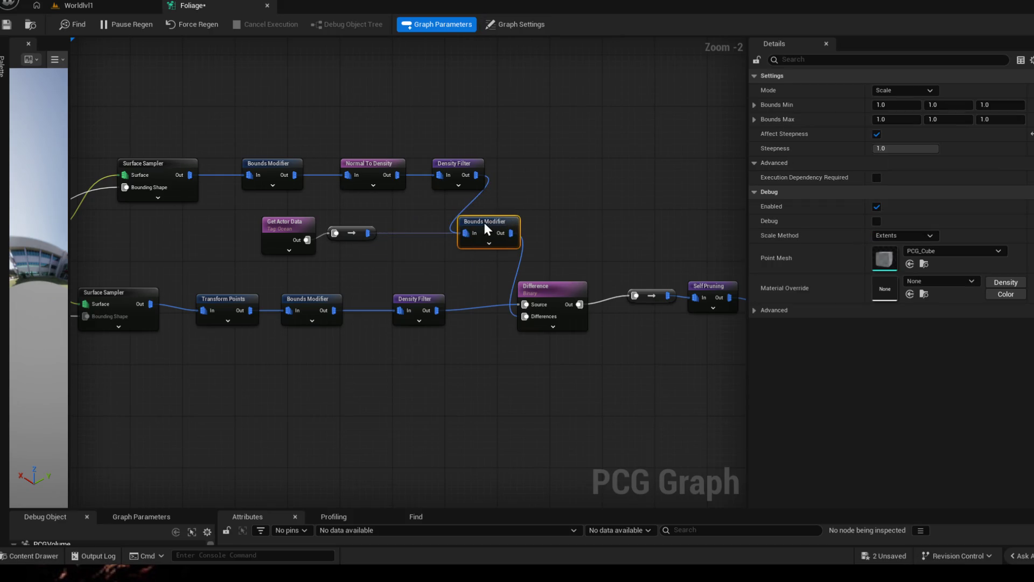
click(70, 6)
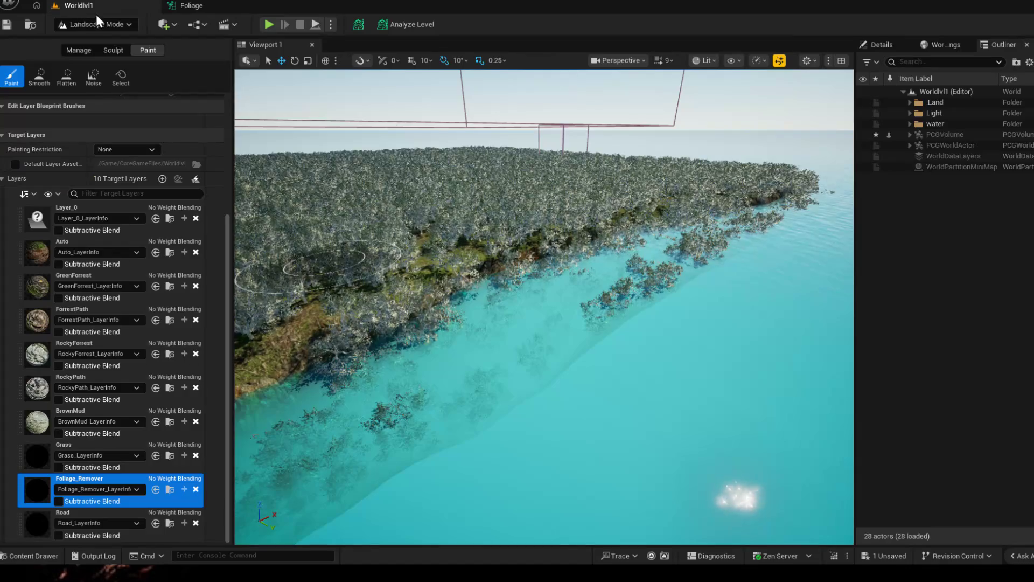
click(222, 4)
mouse_move(561, 294)
mouse_down()
mouse_move(542, 300)
mouse_move(564, 289)
mouse_up()
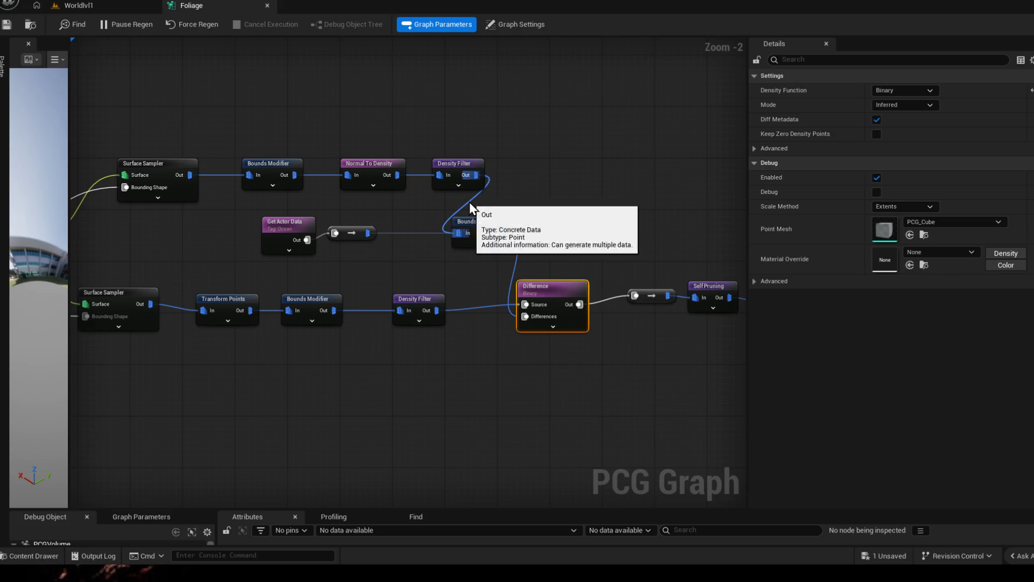
Step: Lower the middle Bounds Modifier's Steepness to about 0
click(470, 202)
click(485, 221)
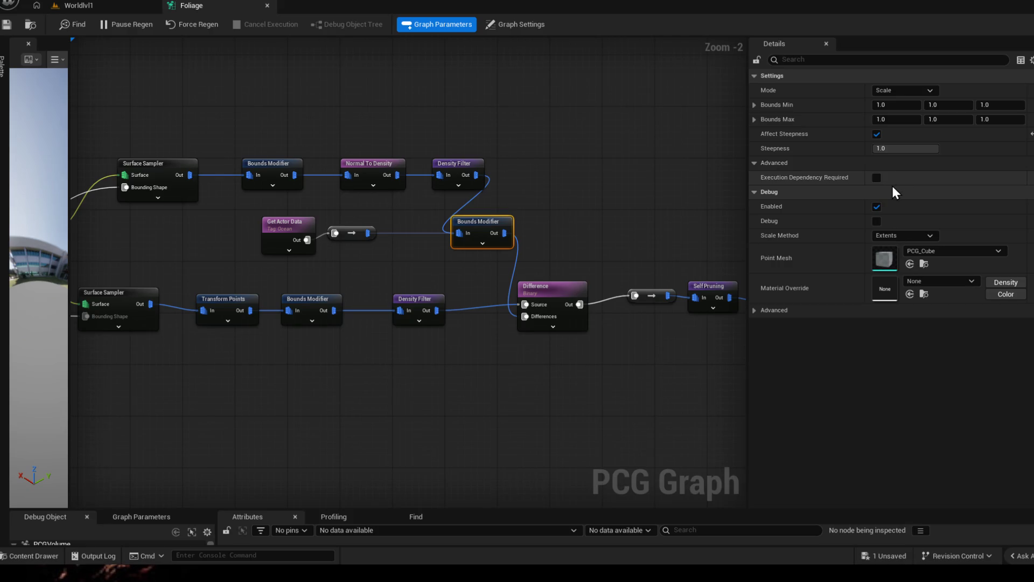
drag(923, 150, 877, 141)
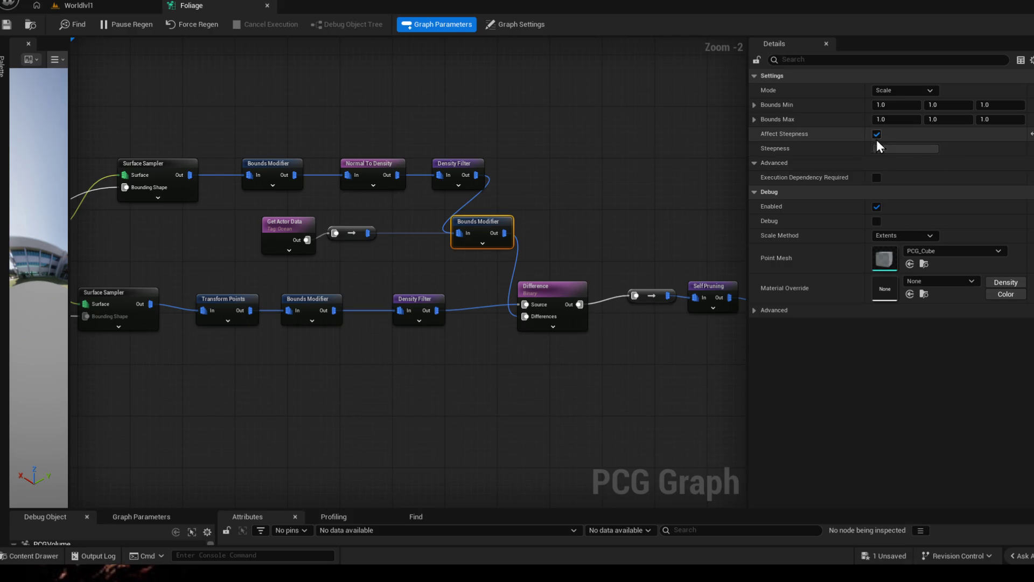
click(752, 106)
click(753, 105)
Step: Straighten the lower chain and the Get Actor Data–reroute–Bounds Modifier chain into lines with Q
click(361, 230)
drag(412, 299, 389, 300)
mouse_move(215, 218)
mouse_down()
mouse_move(292, 266)
mouse_move(563, 353)
mouse_up()
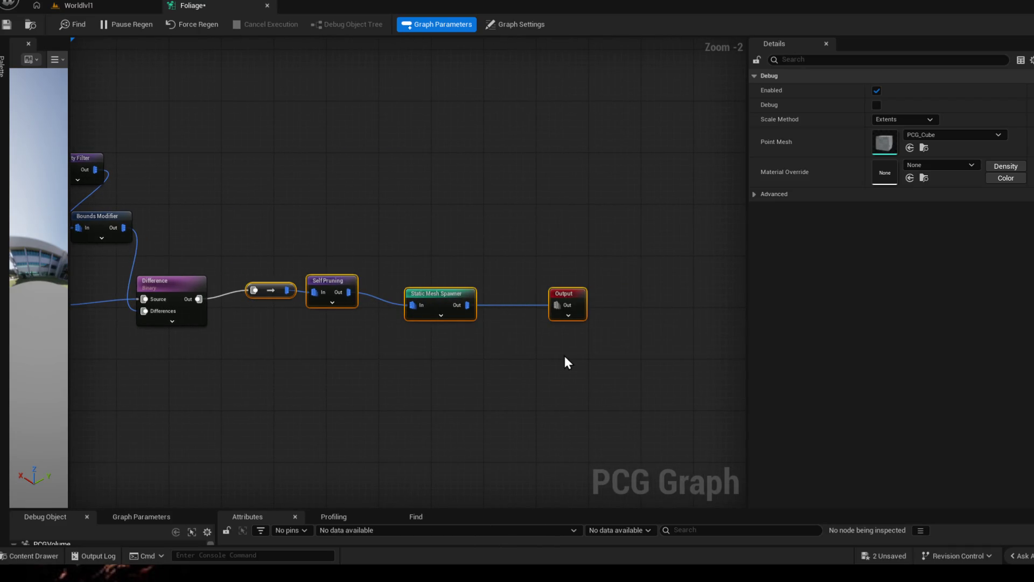
key(q)
drag(307, 353, 402, 293)
scroll(402, 293, down, 1)
drag(172, 221, 468, 320)
mouse_move(180, 92)
mouse_down()
mouse_move(526, 127)
mouse_move(519, 167)
mouse_up()
mouse_move(300, 173)
mouse_down()
mouse_move(328, 191)
mouse_move(560, 207)
mouse_up()
key(q)
click(243, 211)
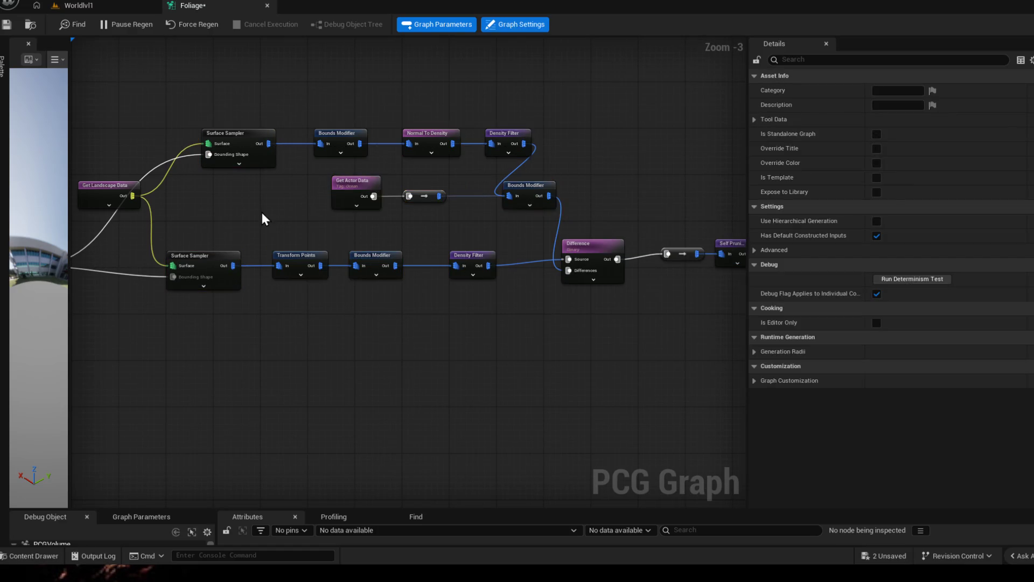
Step: Move the Input node up-left, pan the graph, and select the reroute before Self Pruning
drag(263, 215, 415, 218)
key(super)
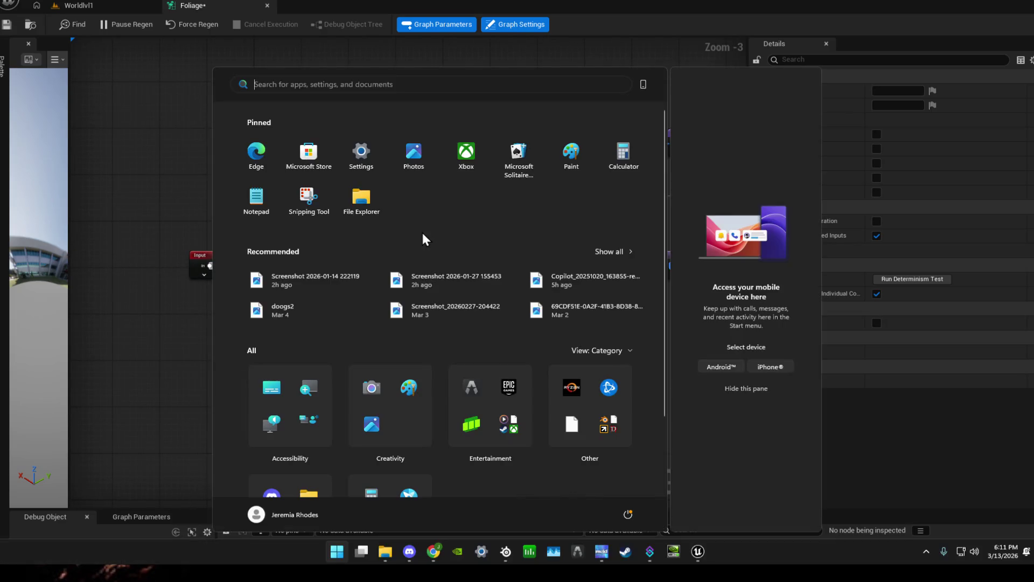
key(super)
drag(198, 262, 136, 178)
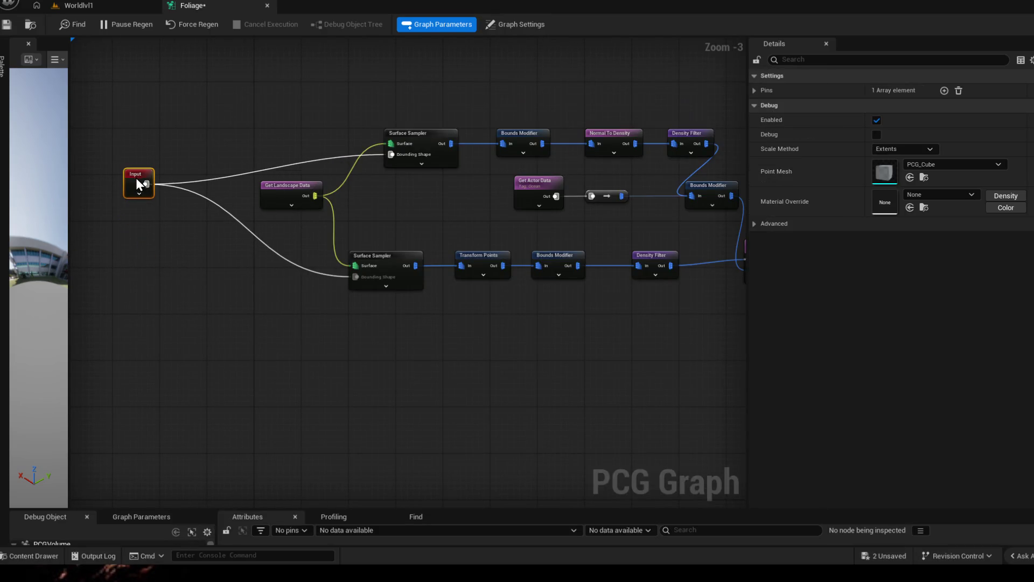
mouse_move(410, 217)
mouse_down()
mouse_move(135, 199)
mouse_move(398, 162)
mouse_up()
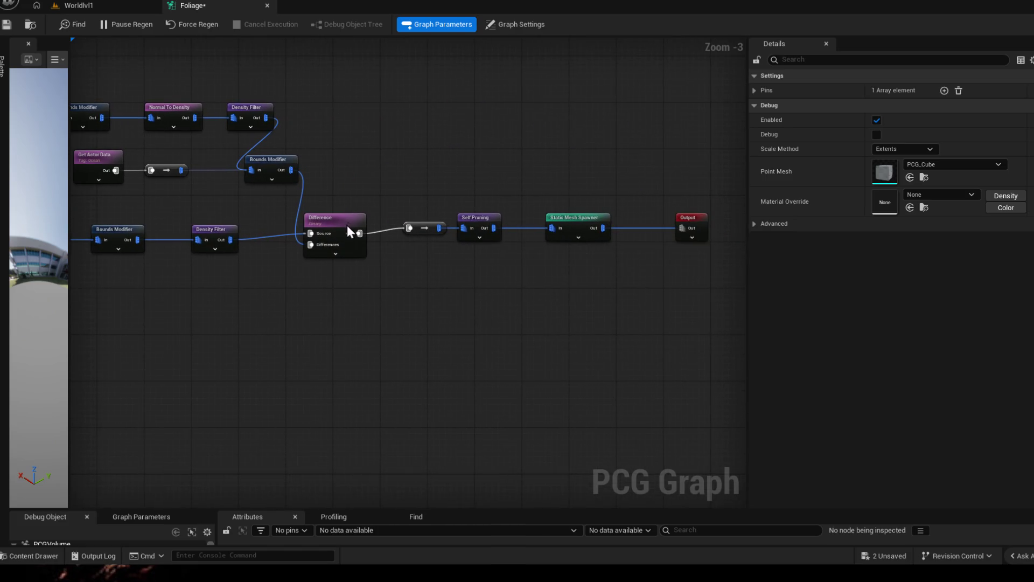
click(422, 228)
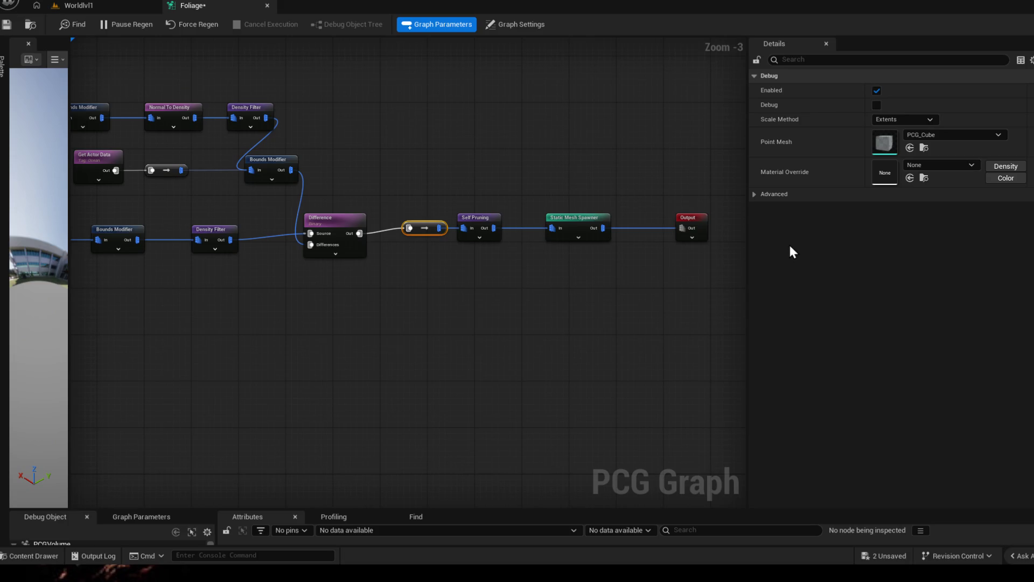
Step: Set the Difference node's Mode to Discrete and save the Foliage graph
click(331, 219)
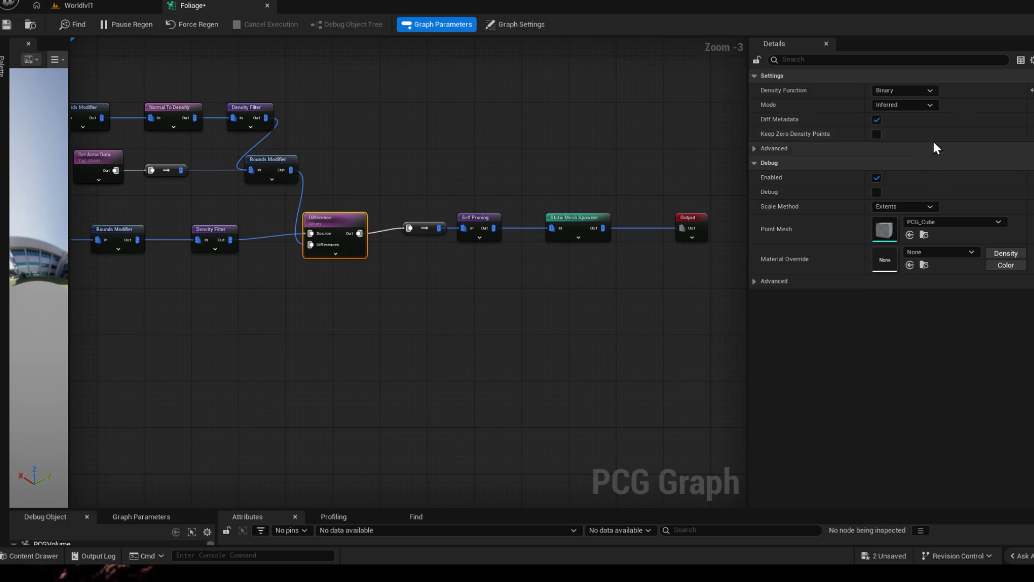
click(907, 103)
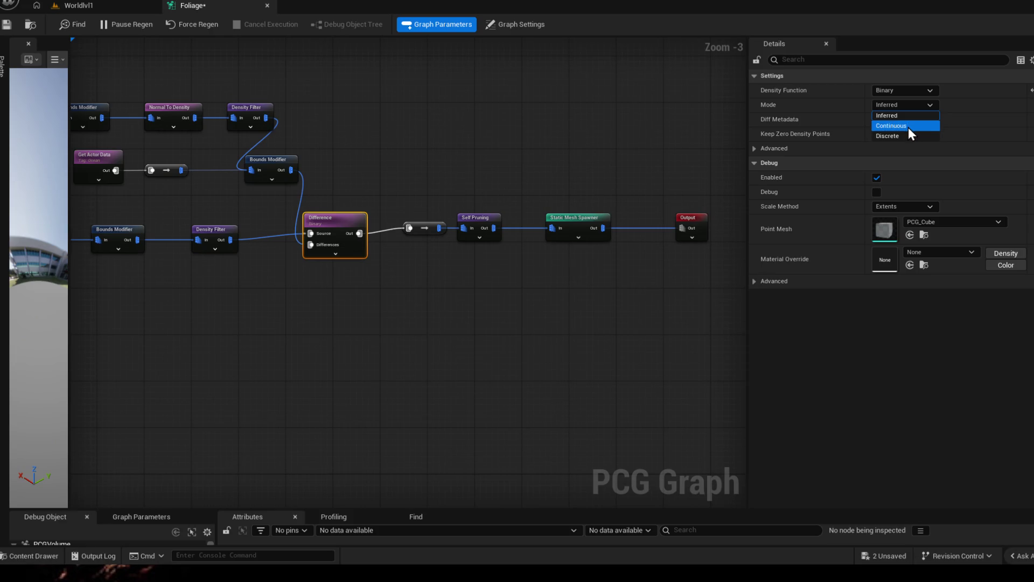
click(908, 125)
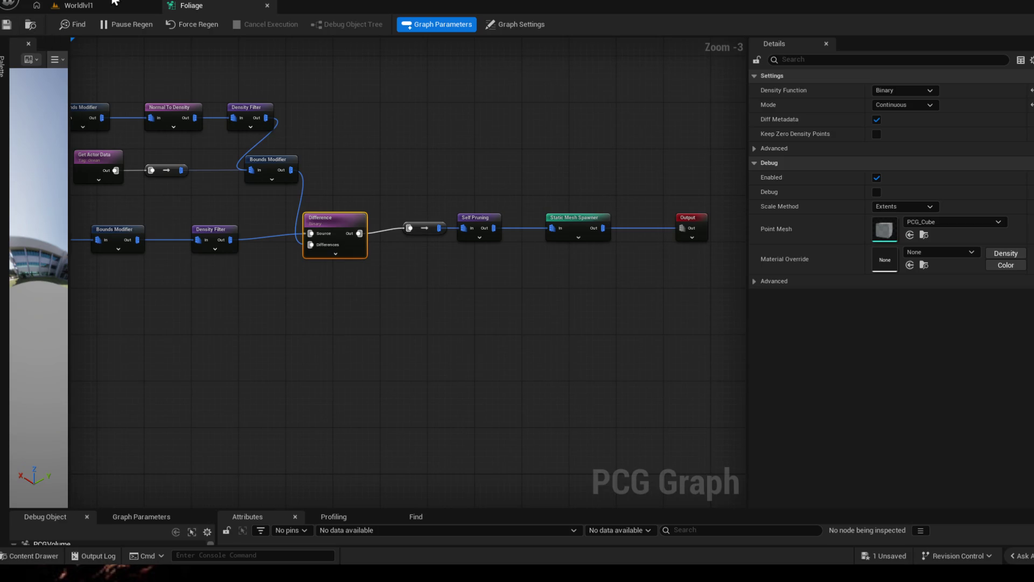
click(75, 5)
click(186, 5)
click(905, 90)
click(894, 102)
click(7, 26)
click(109, 4)
click(231, 5)
Step: Review the upper Density Filter's 0.8–1.0 bounds and debug options, keeping the scale method at Extents
drag(339, 250, 549, 266)
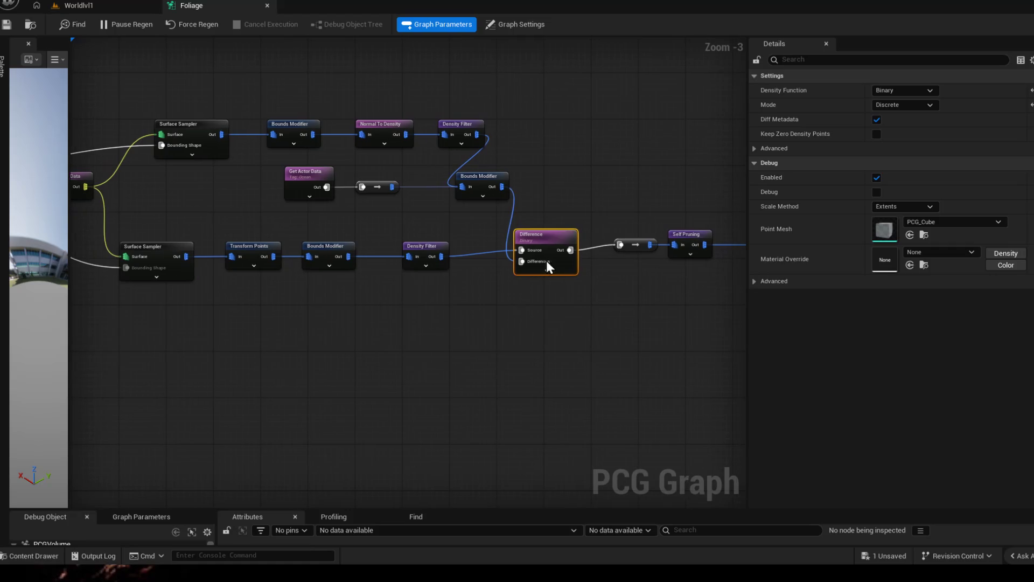
click(460, 127)
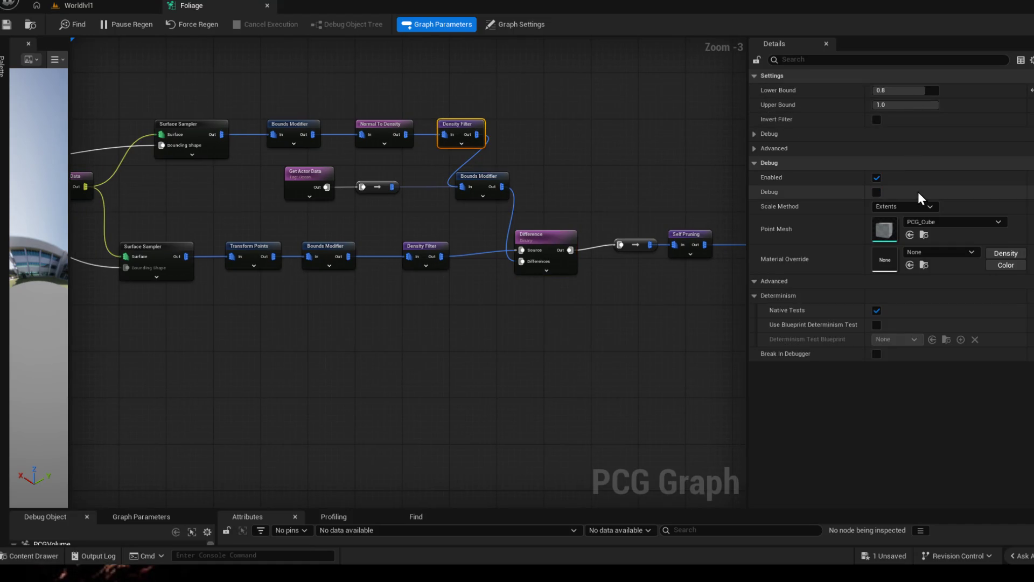
click(914, 209)
click(915, 206)
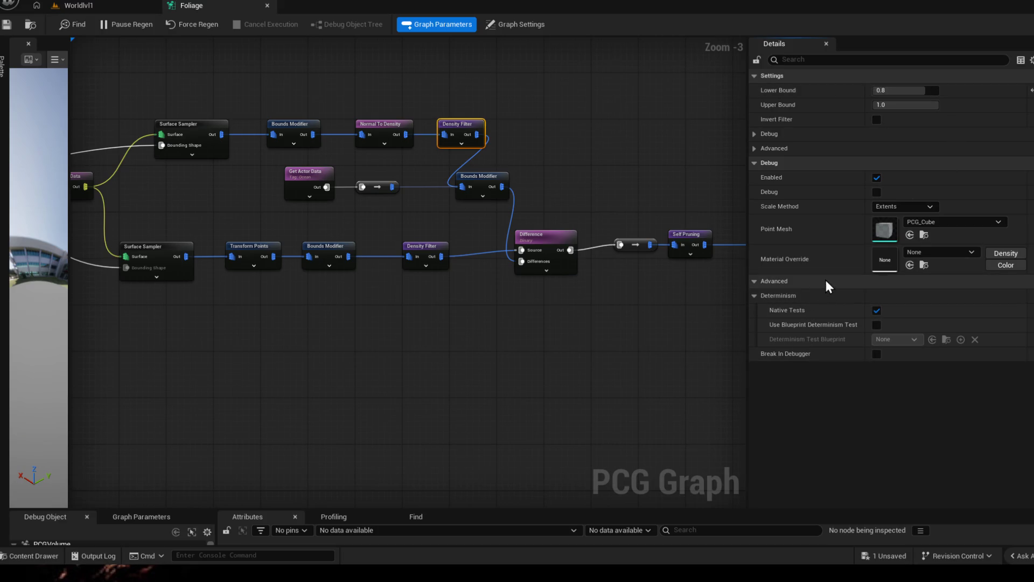
click(958, 255)
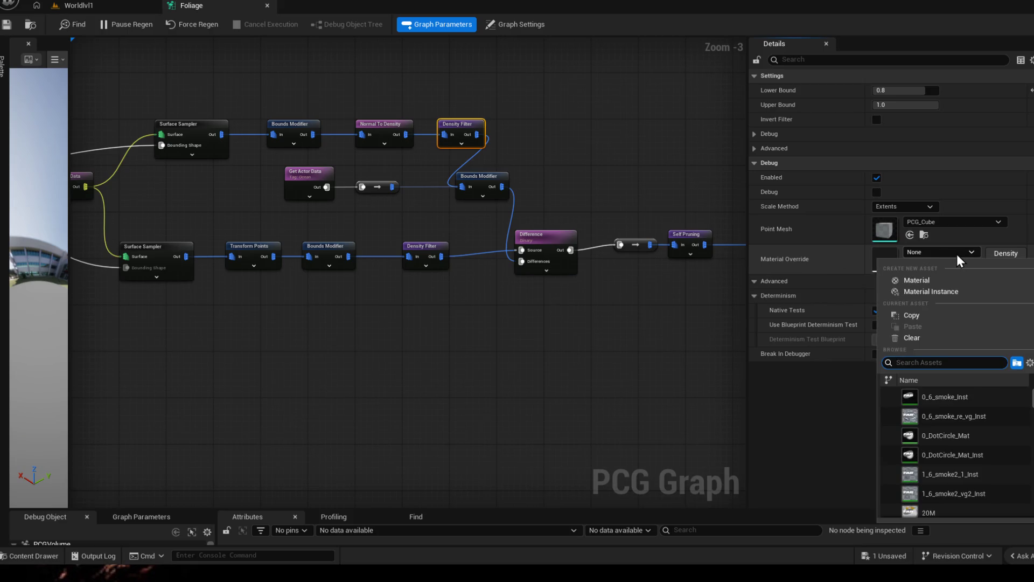
click(958, 257)
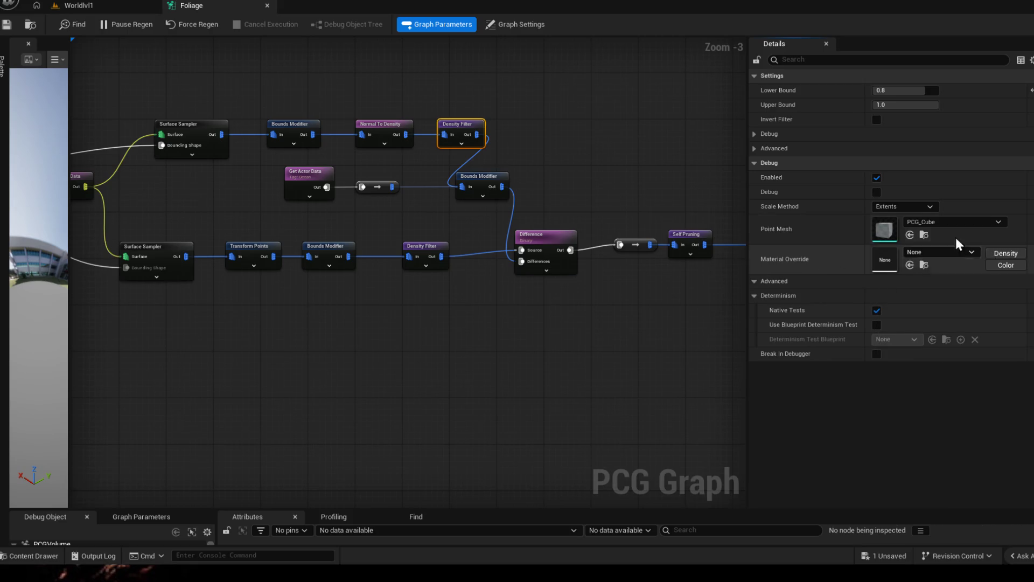
click(904, 206)
click(889, 216)
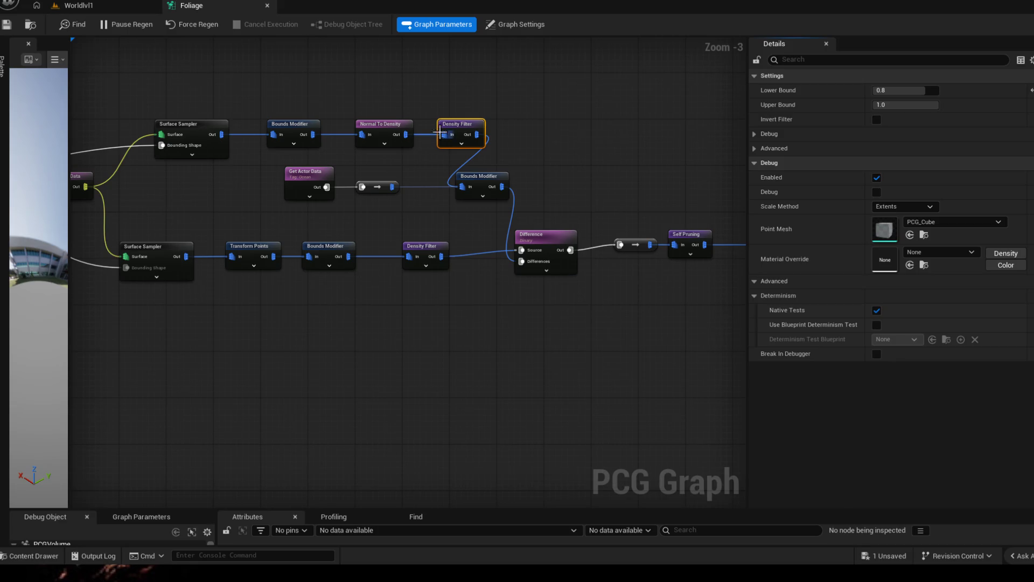
click(396, 125)
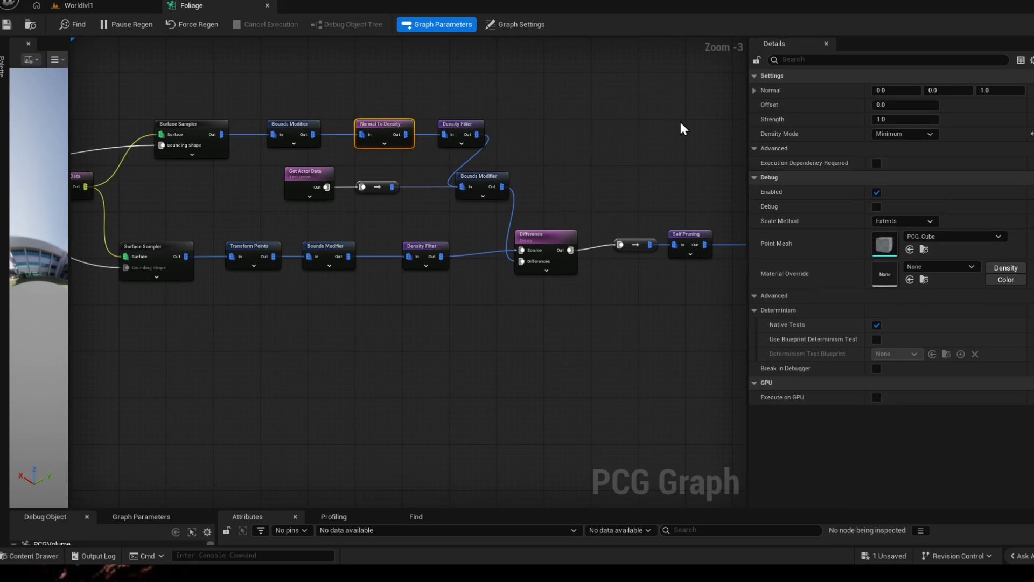
Step: Keep Normal To Density on Minimum, debug-inspect its 155 points, and close the Foliage graph
click(918, 134)
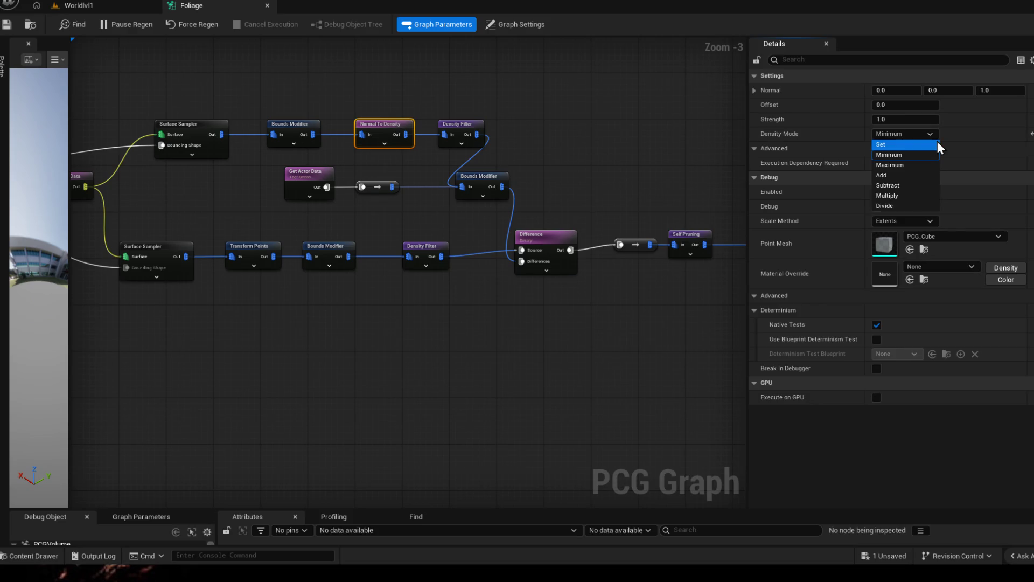
click(907, 138)
mouse_move(542, 124)
mouse_down()
mouse_move(618, 131)
mouse_move(573, 144)
mouse_move(527, 139)
mouse_up()
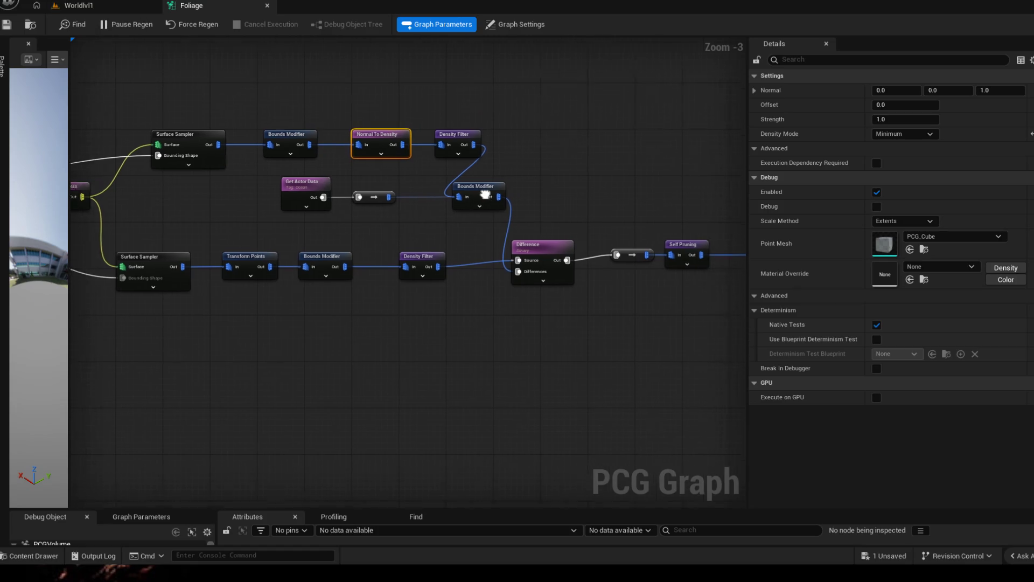
drag(485, 195, 201, 173)
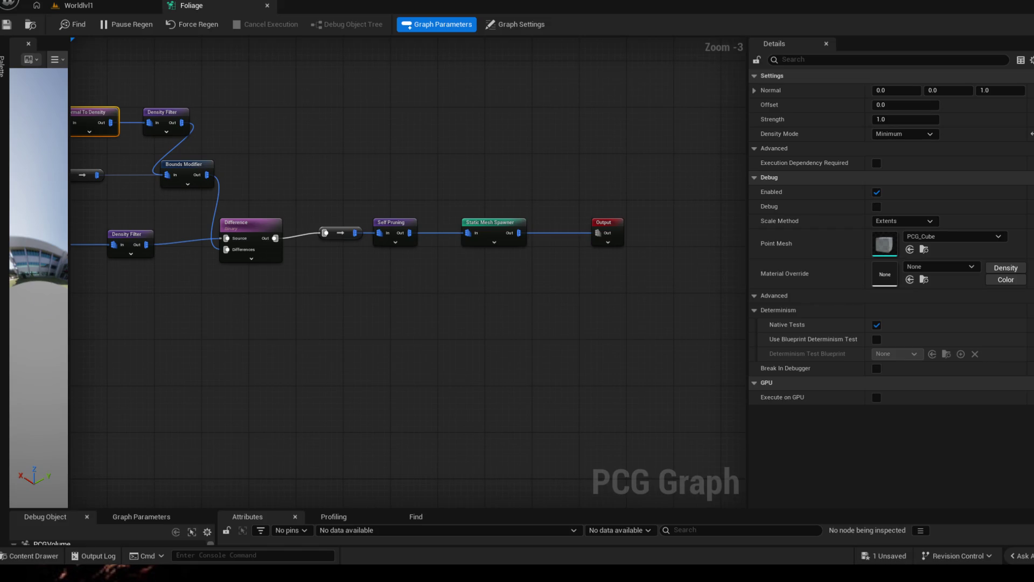
drag(353, 298, 410, 328)
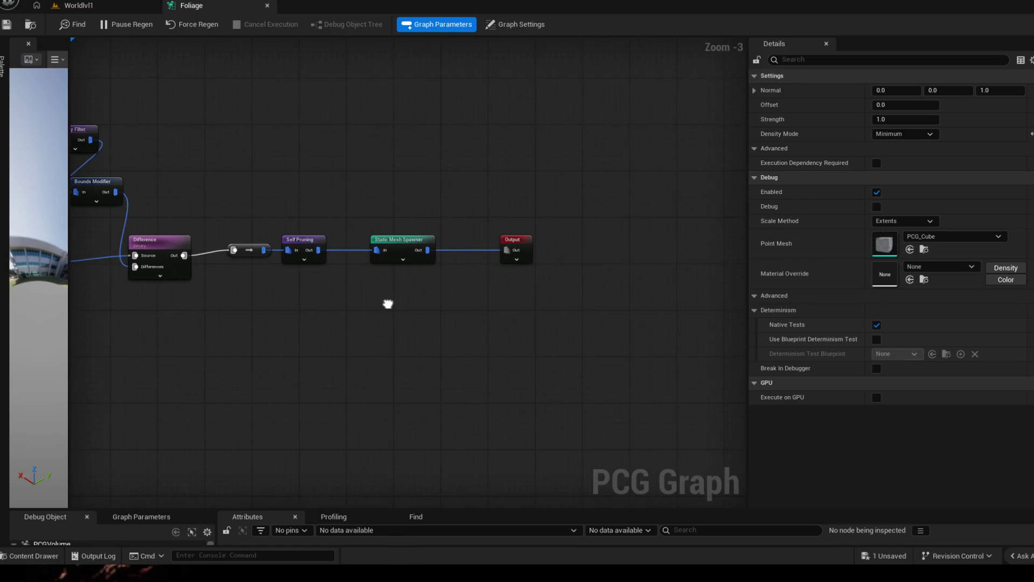
key(a)
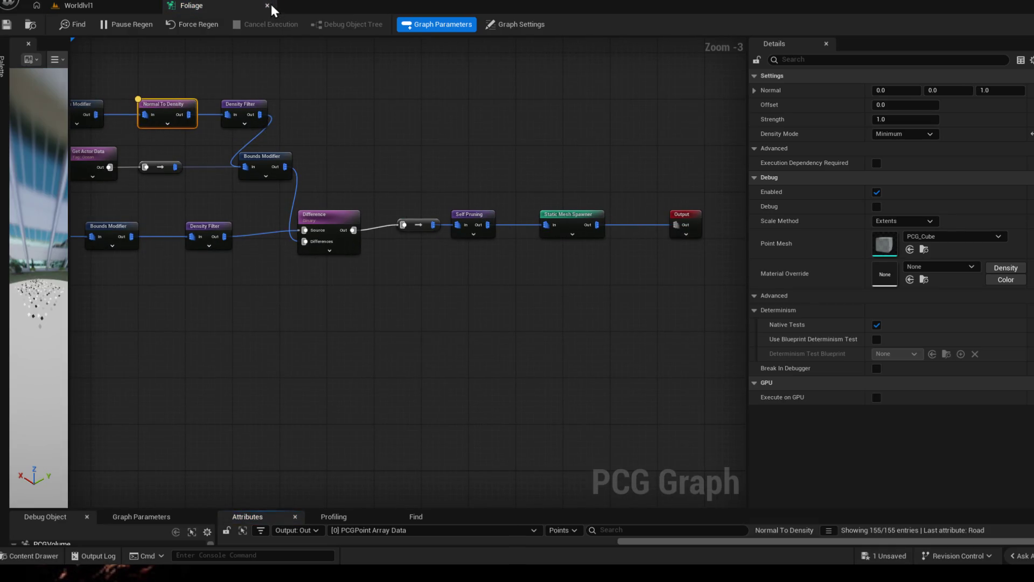
click(265, 6)
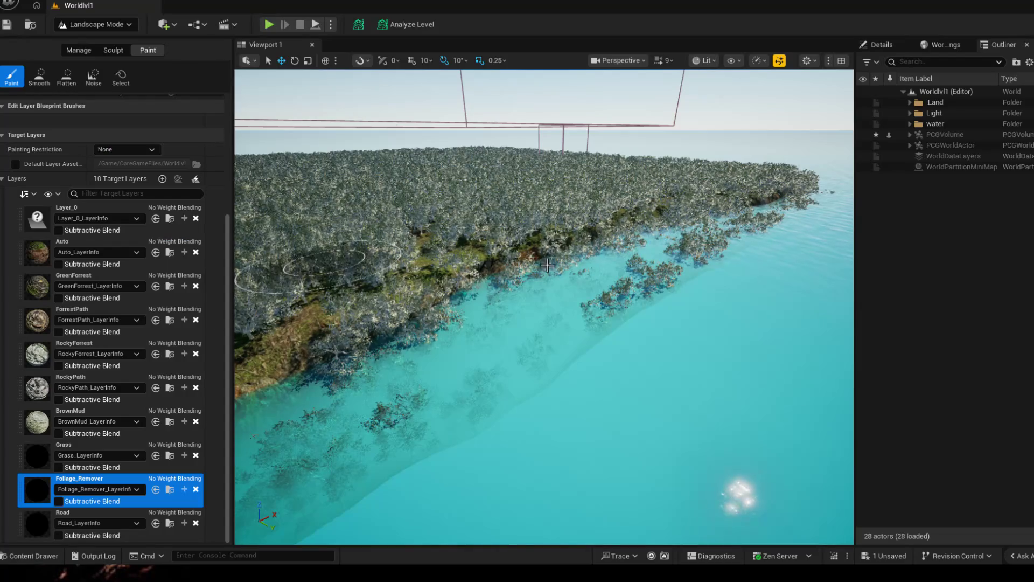
Step: Fly over the forest and paint Foliage_Remover along the shoreline to clear trees
scroll(543, 307, up, 3)
key(w)
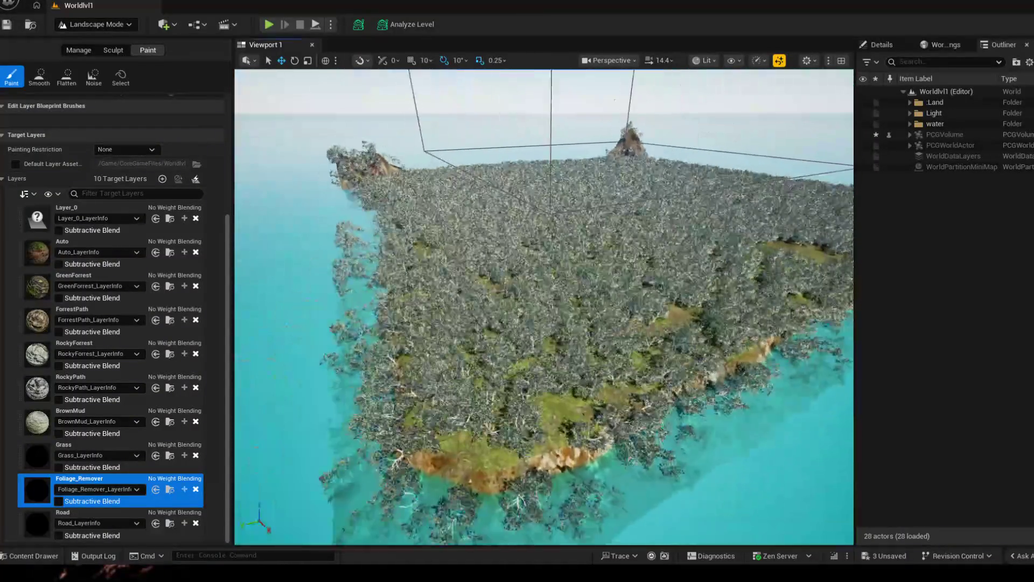
mouse_move(452, 355)
mouse_down()
mouse_move(612, 485)
mouse_move(686, 477)
mouse_up()
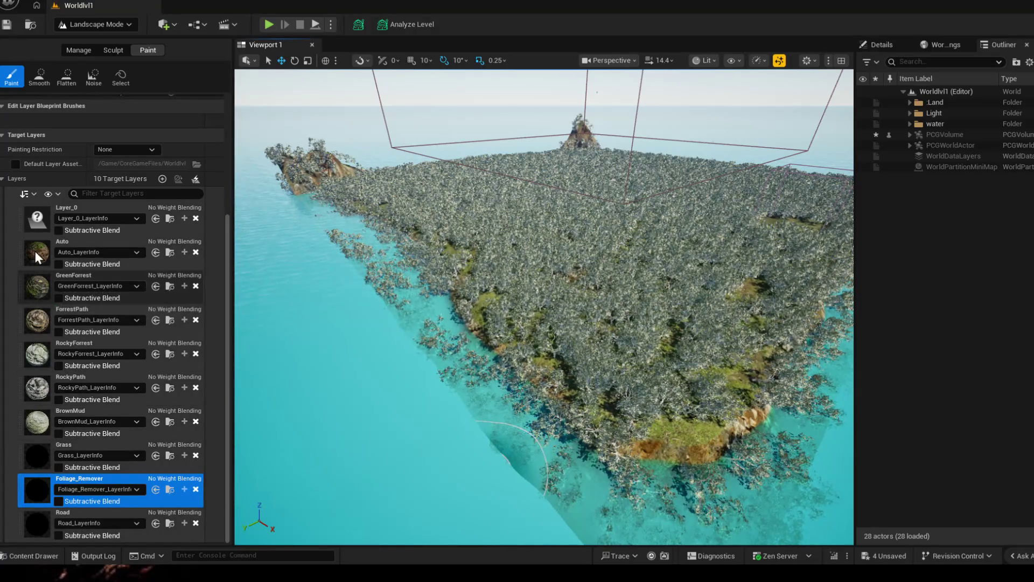
Step: Paint the RockyPath layer along the shoreline, then show the Landscape's properties
click(37, 389)
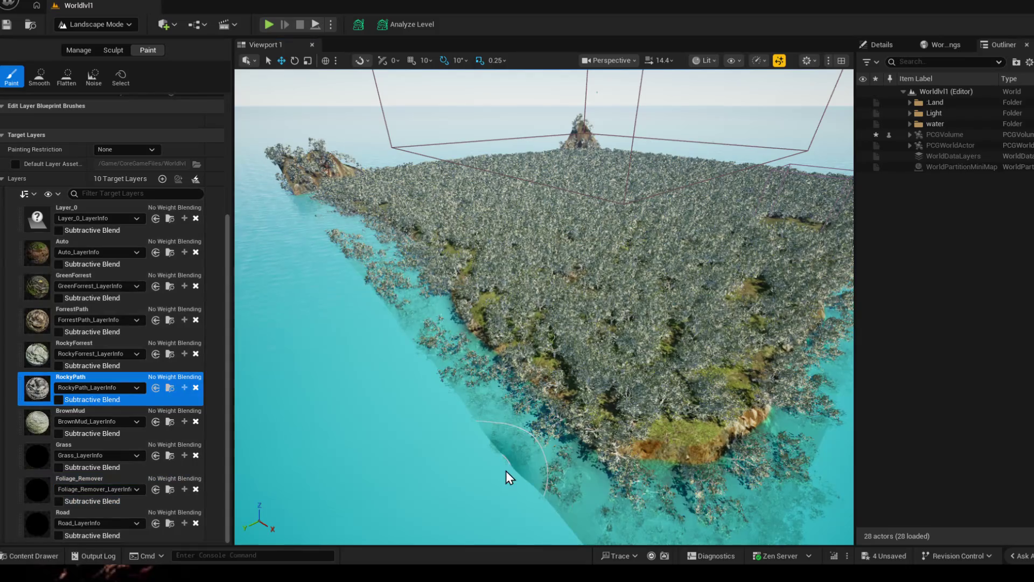
mouse_move(519, 427)
mouse_down()
mouse_move(604, 487)
mouse_move(526, 451)
mouse_move(619, 438)
mouse_move(649, 406)
mouse_move(667, 356)
mouse_move(660, 371)
mouse_up()
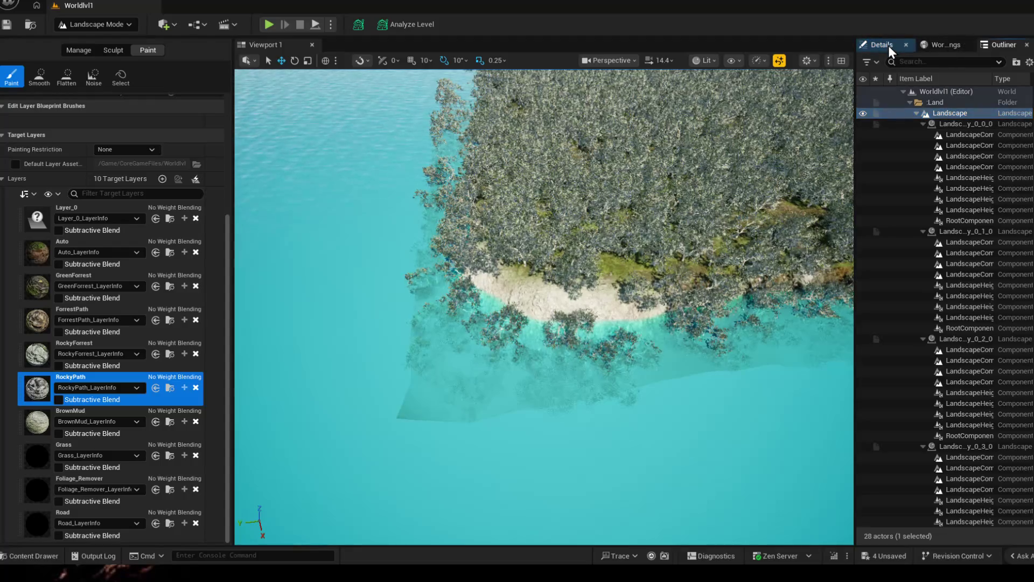
click(888, 44)
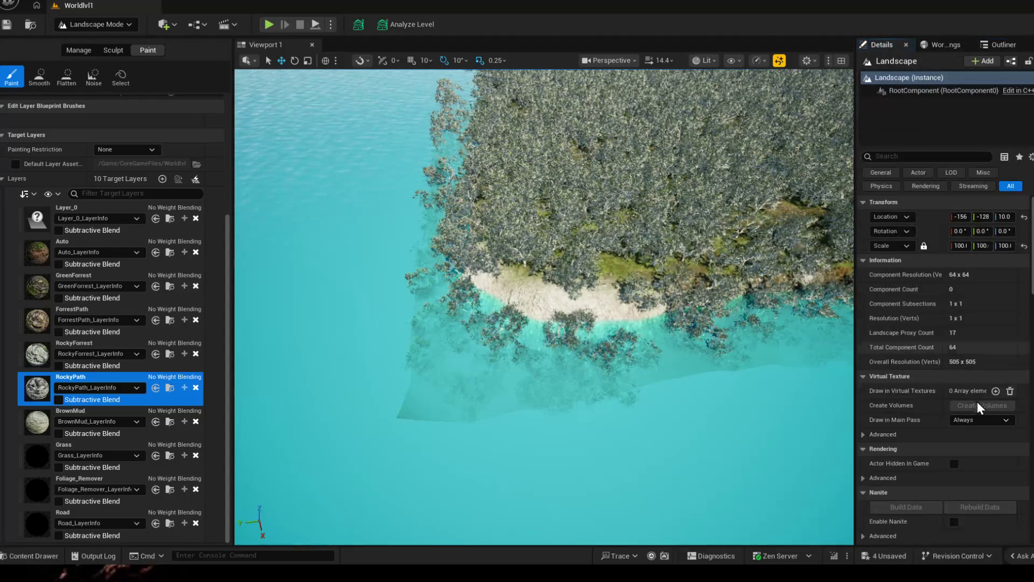
scroll(966, 393, down, 5)
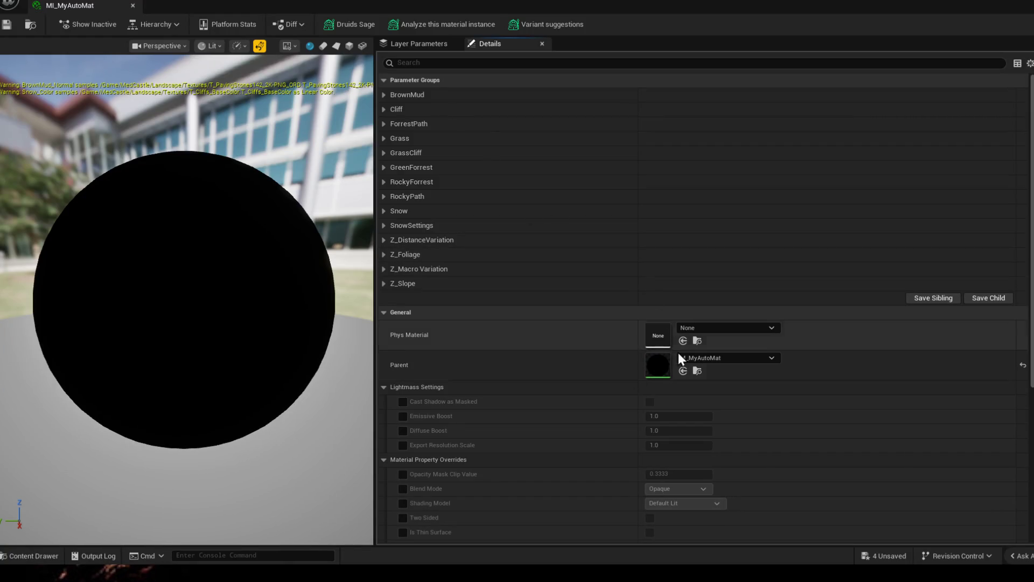
Step: Open parent material M_MyAutoMat and pan through its snow height, grass-cliff blend and Landscape Grass nodes
double_click(664, 365)
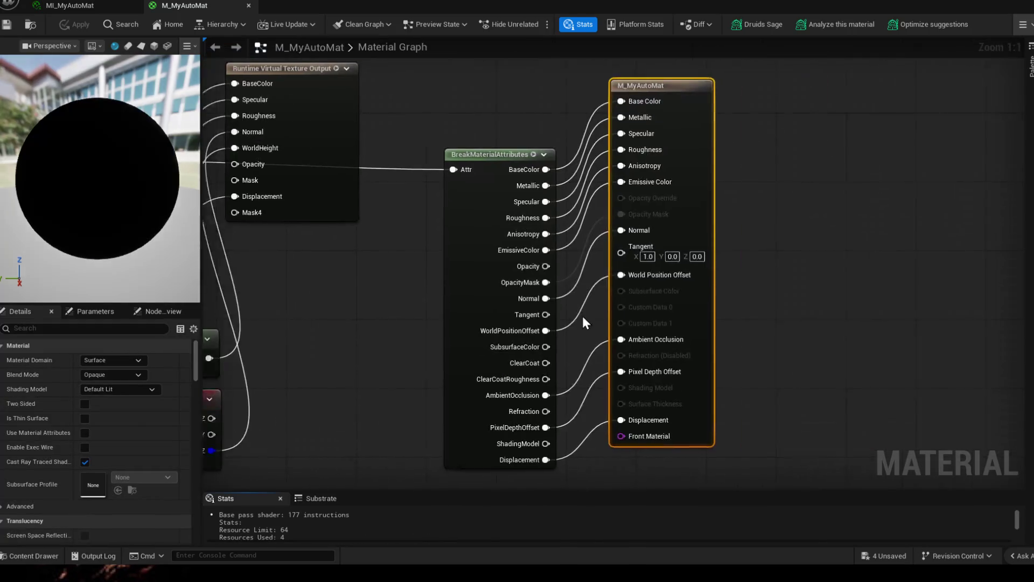
scroll(345, 210, down, 8)
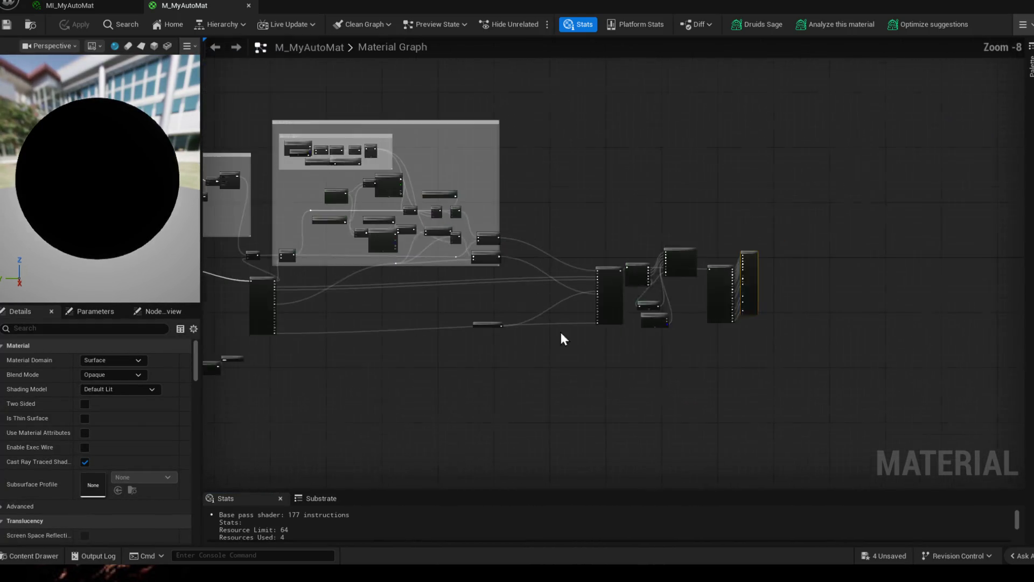
scroll(371, 269, up, 10)
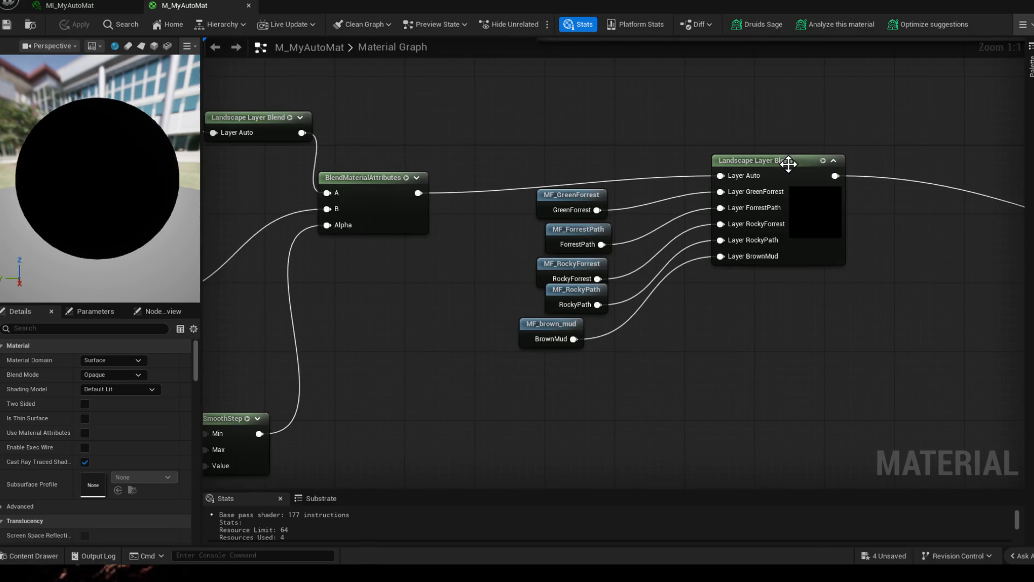
drag(267, 419, 564, 248)
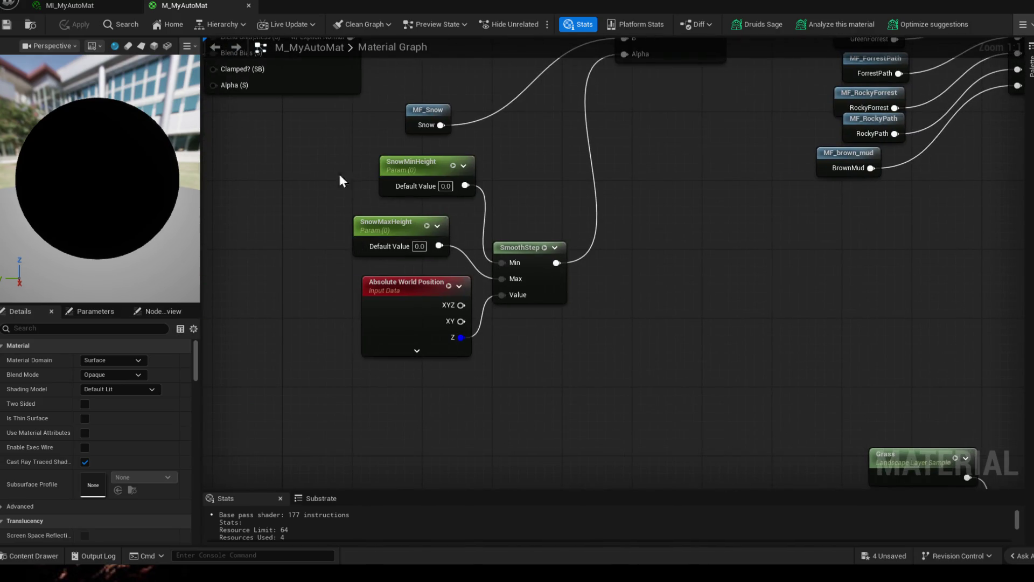
drag(636, 218, 577, 207)
drag(506, 245, 688, 260)
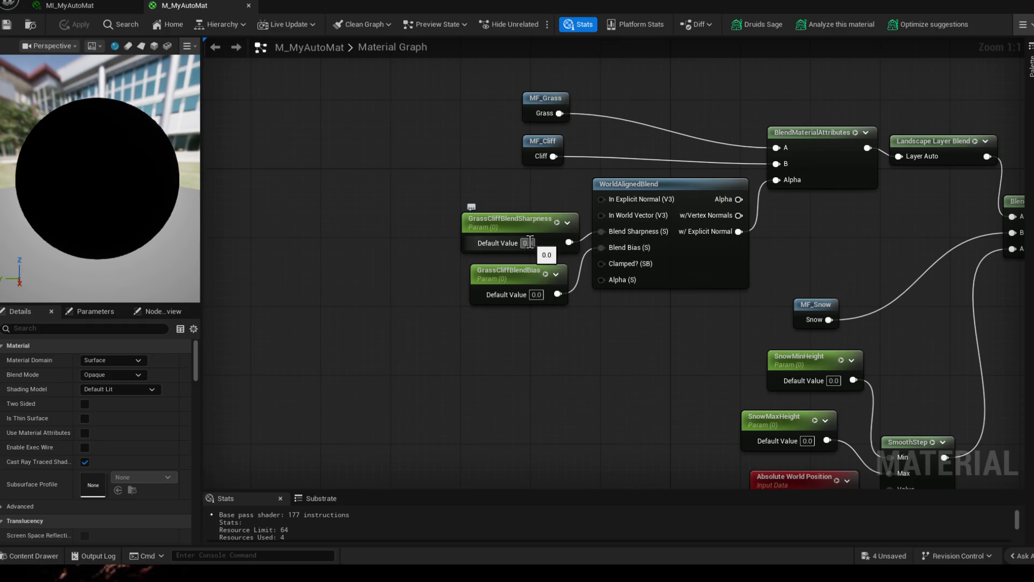
mouse_move(770, 385)
mouse_down()
mouse_move(488, 214)
mouse_move(420, 480)
mouse_move(611, 355)
mouse_move(656, 274)
mouse_up()
drag(619, 231, 714, 255)
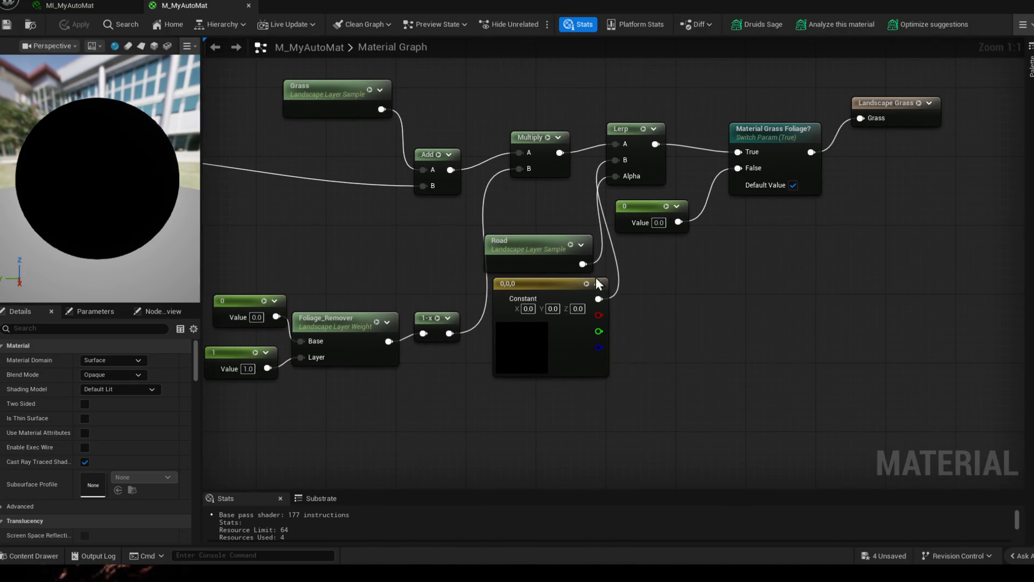
mouse_move(860, 229)
mouse_down()
mouse_move(815, 302)
mouse_move(738, 379)
mouse_up()
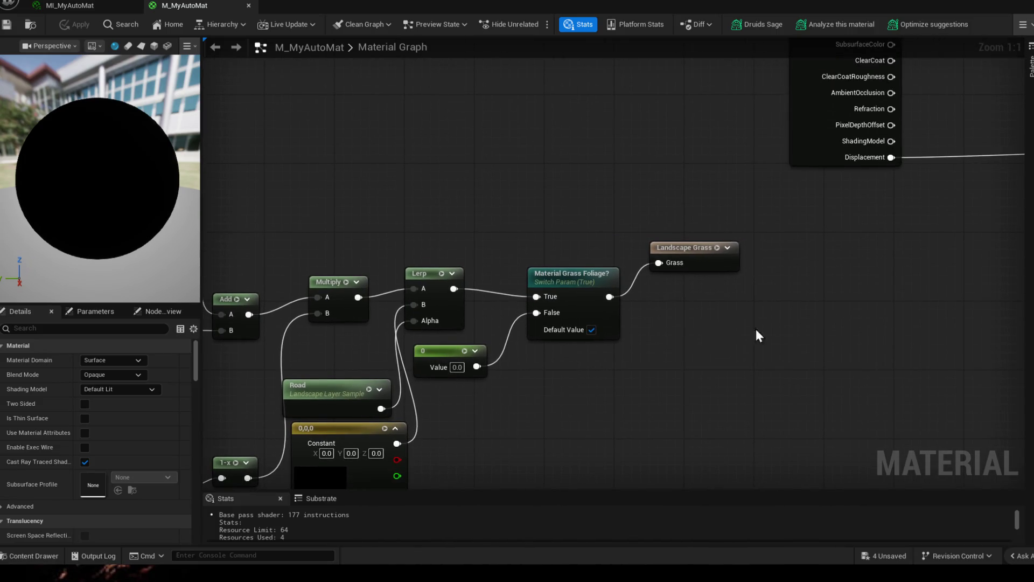
drag(724, 306, 571, 398)
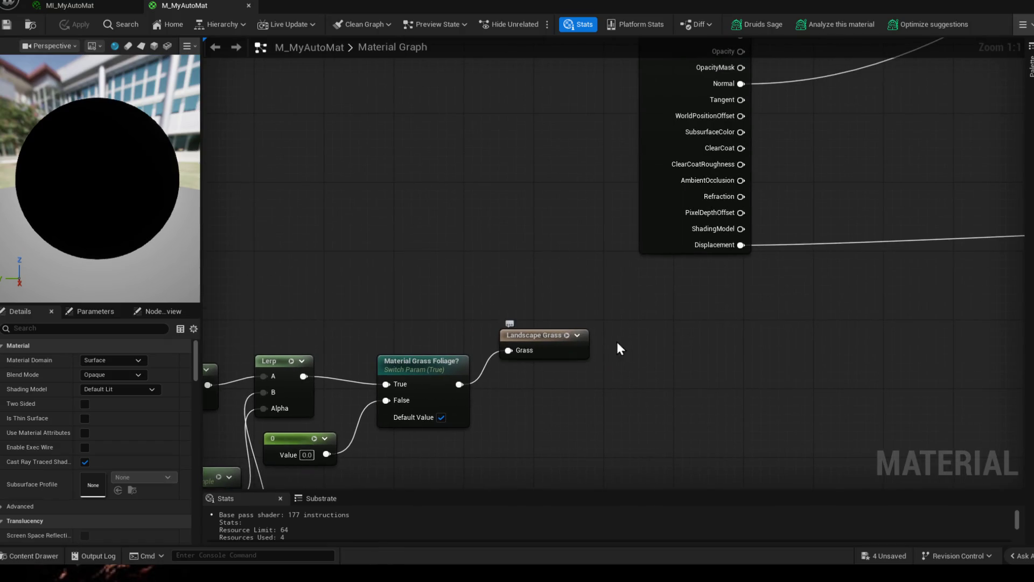
drag(616, 341, 580, 435)
drag(641, 355, 801, 175)
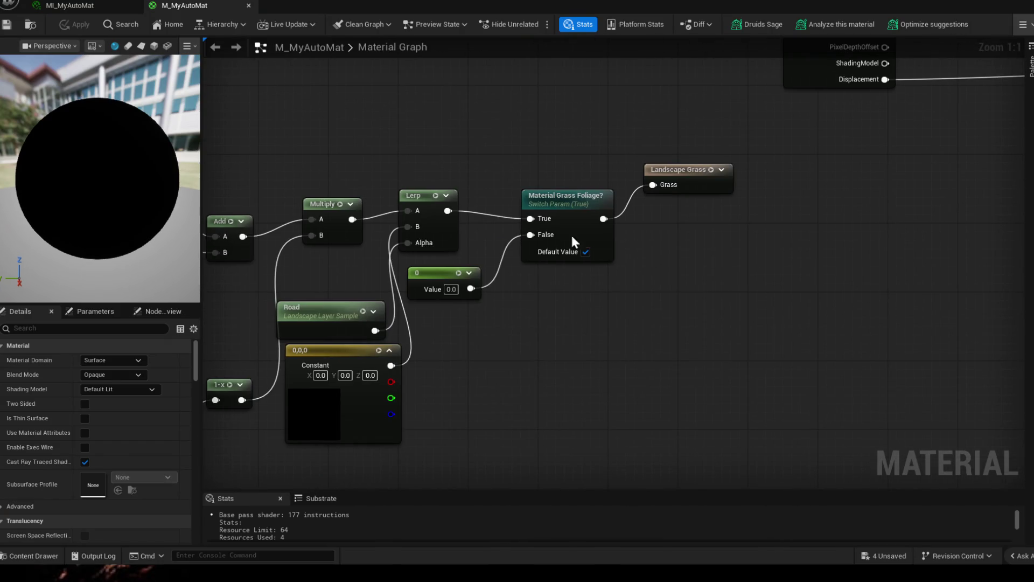
drag(410, 337, 614, 322)
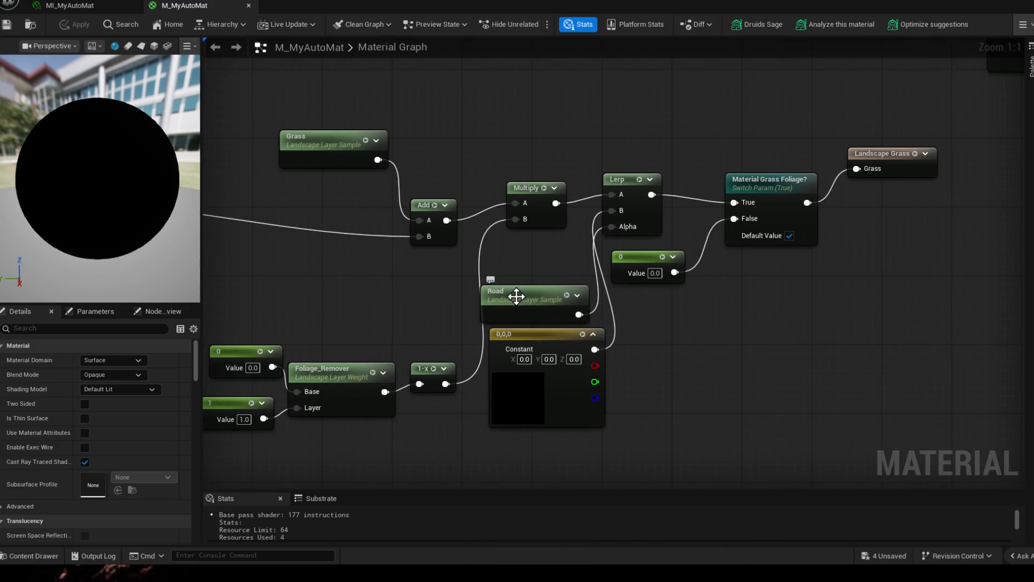
Step: Select the Road layer node and look over the BreakMaterialAttributes area
click(538, 282)
mouse_move(819, 332)
mouse_down()
mouse_move(699, 301)
mouse_move(709, 312)
mouse_up()
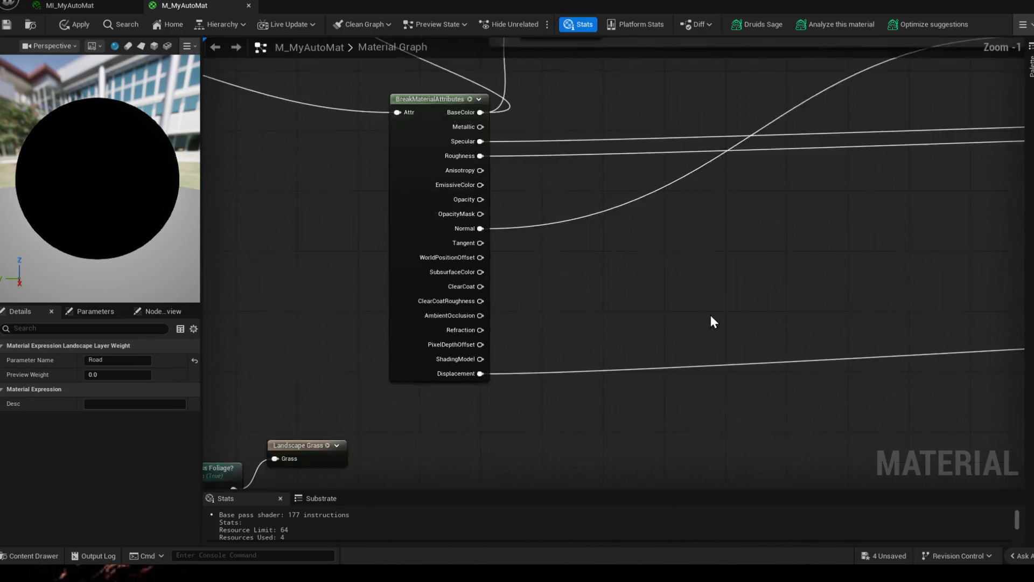
scroll(710, 312, down, 5)
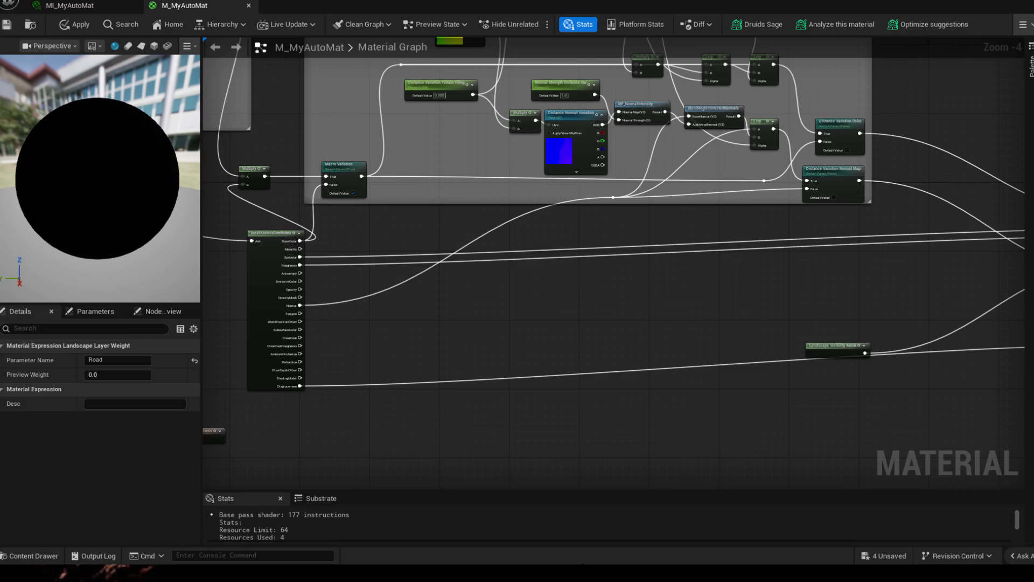
click(377, 552)
click(111, 155)
key(super)
key(Escape)
Step: Inspect the Distance Color Variation and three macro variation textures, then return to MI_MyAutoMat
mouse_move(767, 311)
mouse_down()
mouse_move(864, 280)
mouse_move(653, 323)
mouse_move(765, 338)
mouse_move(817, 365)
mouse_up()
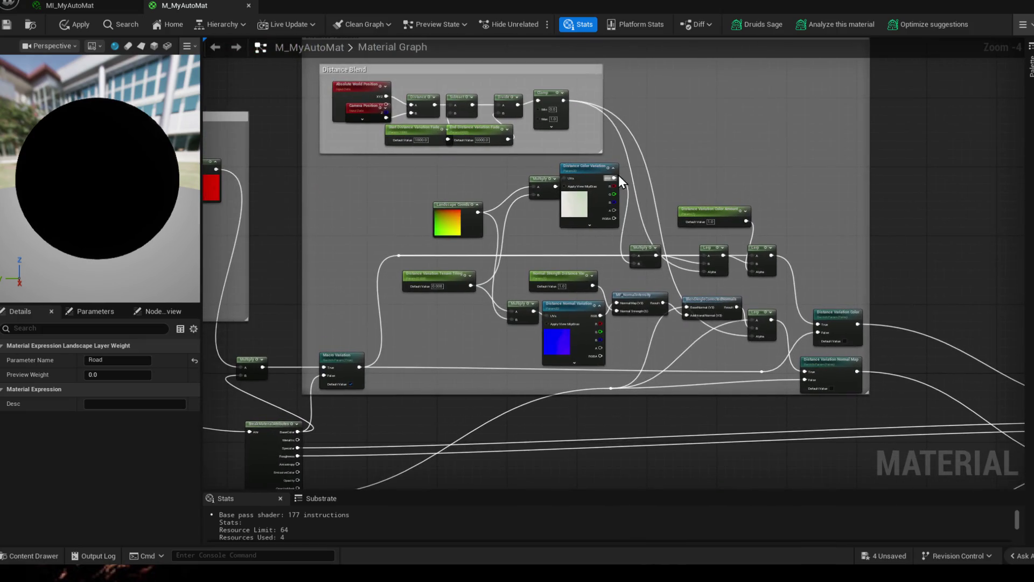
click(585, 167)
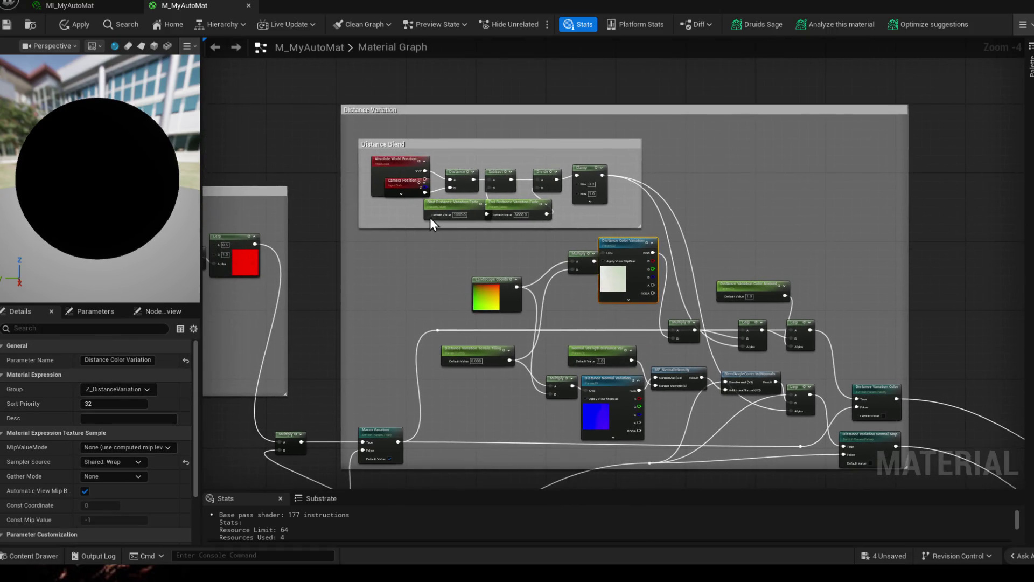
scroll(430, 218, up, 6)
scroll(593, 248, down, 2)
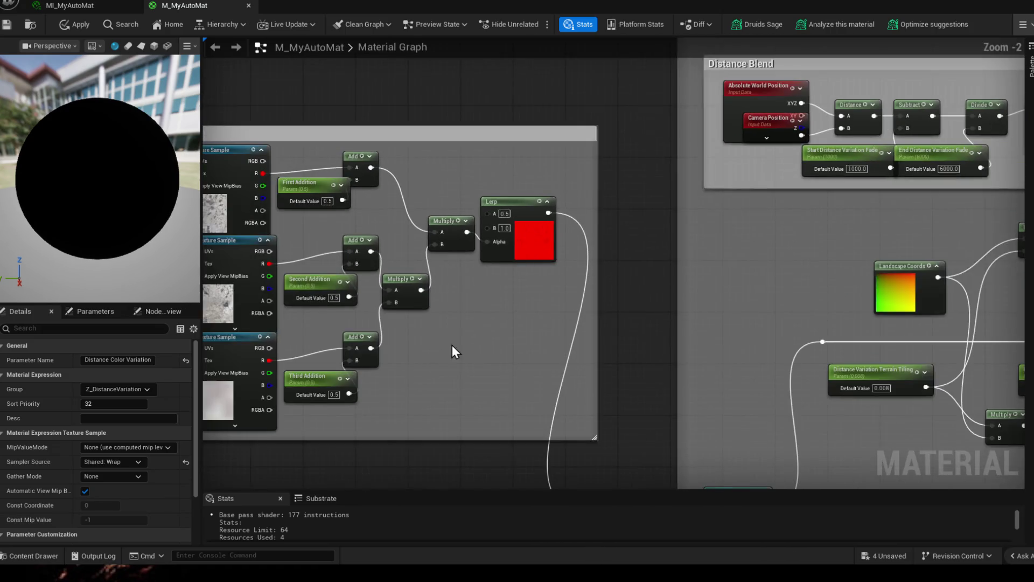
click(438, 138)
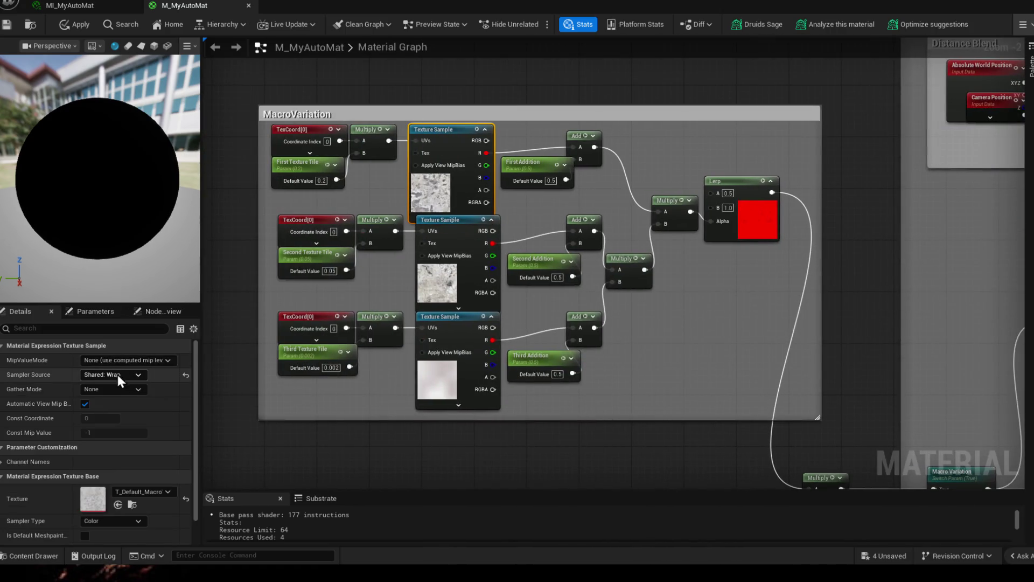
click(454, 222)
click(467, 317)
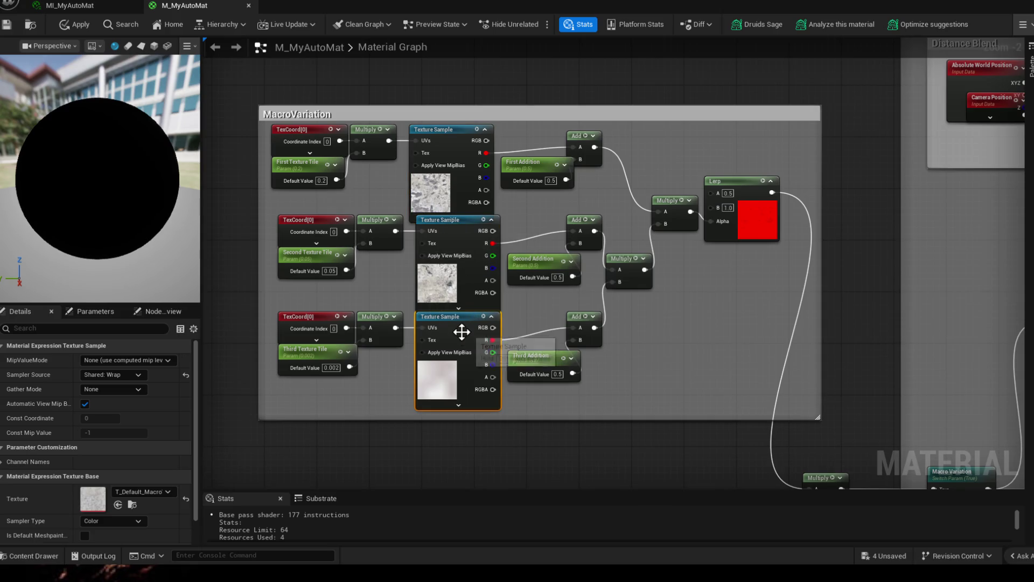
scroll(383, 270, down, 3)
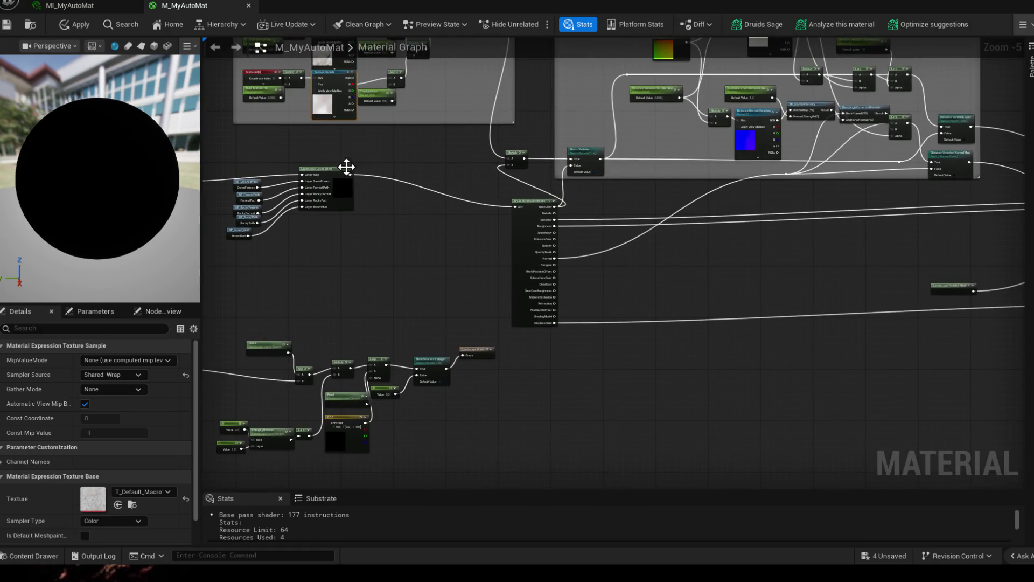
scroll(383, 261, up, 2)
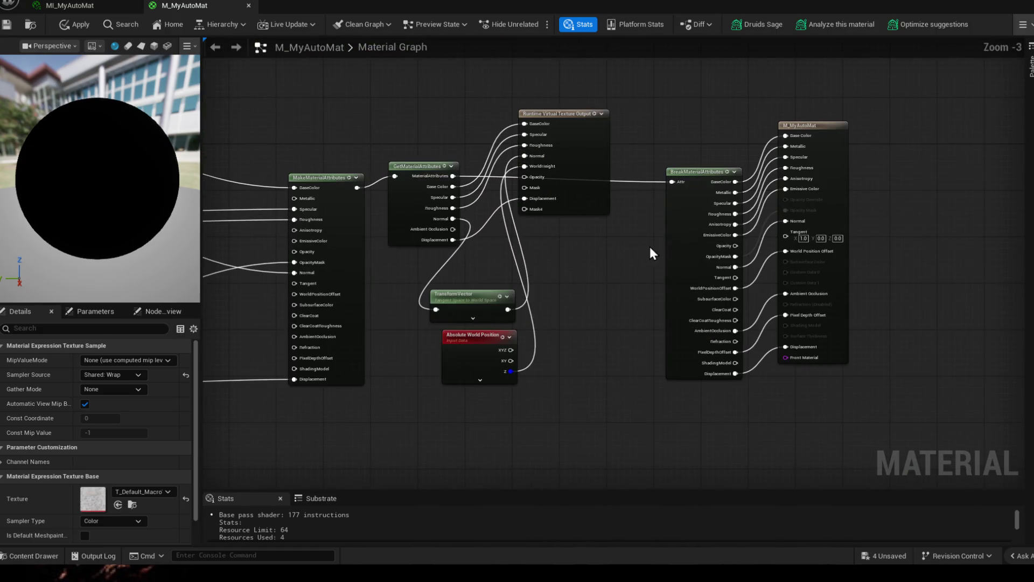
scroll(630, 245, down, 4)
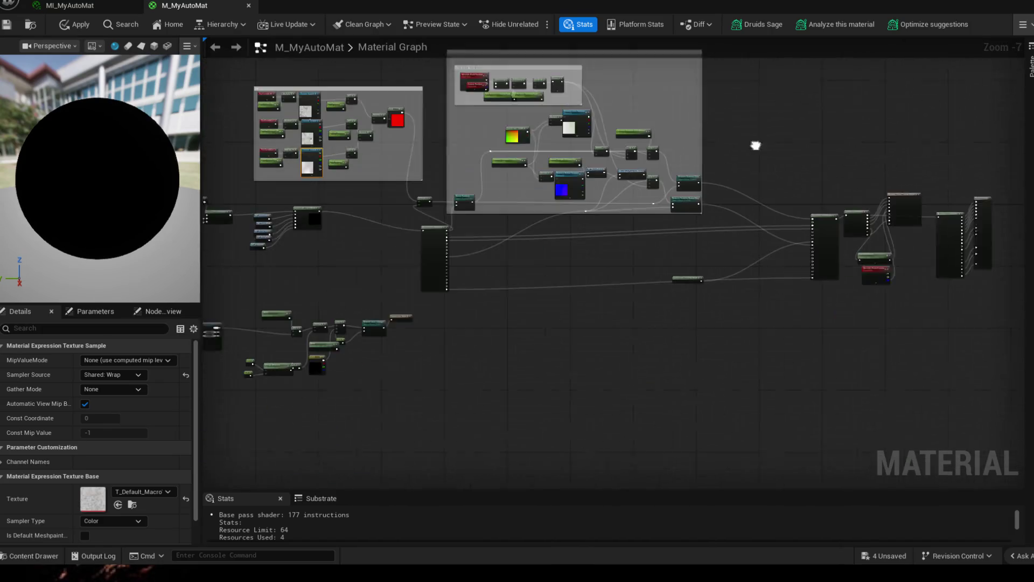
click(290, 205)
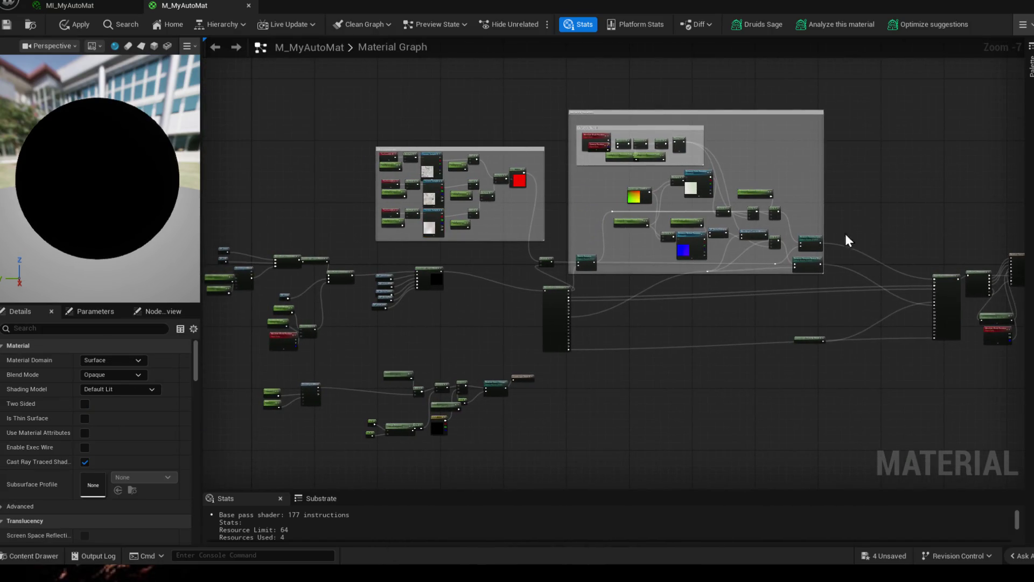
click(70, 5)
click(248, 6)
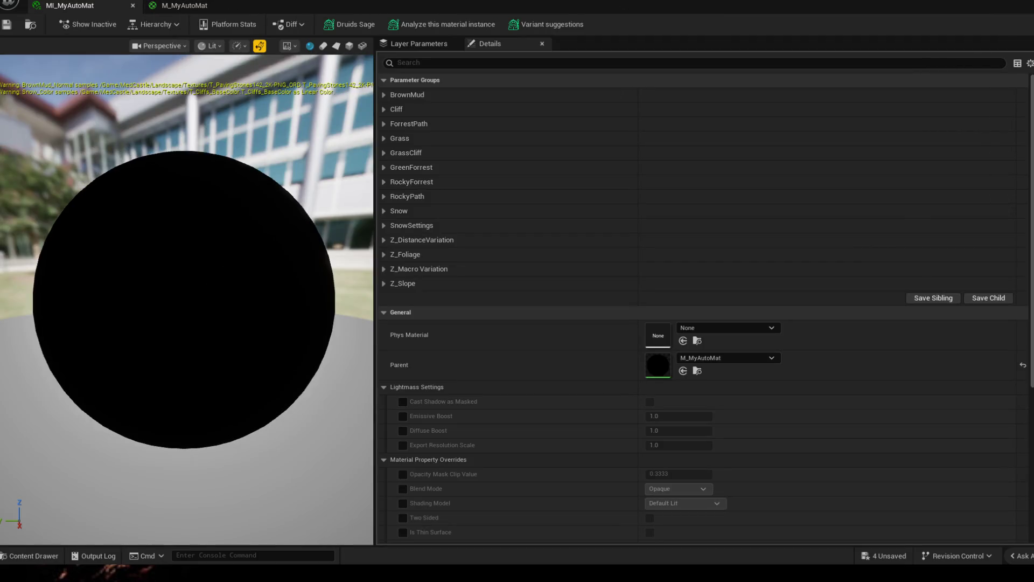
Step: Dismiss the apply-changes prompt, save all changes with Ctrl+Shift+S, and minimize the editor
click(575, 303)
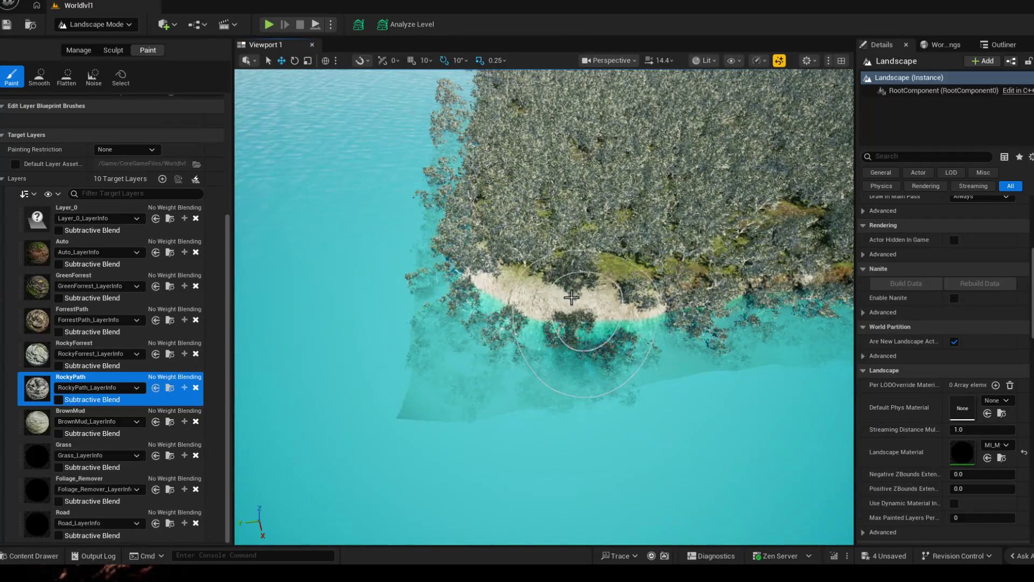
key(ctrl+shift+s)
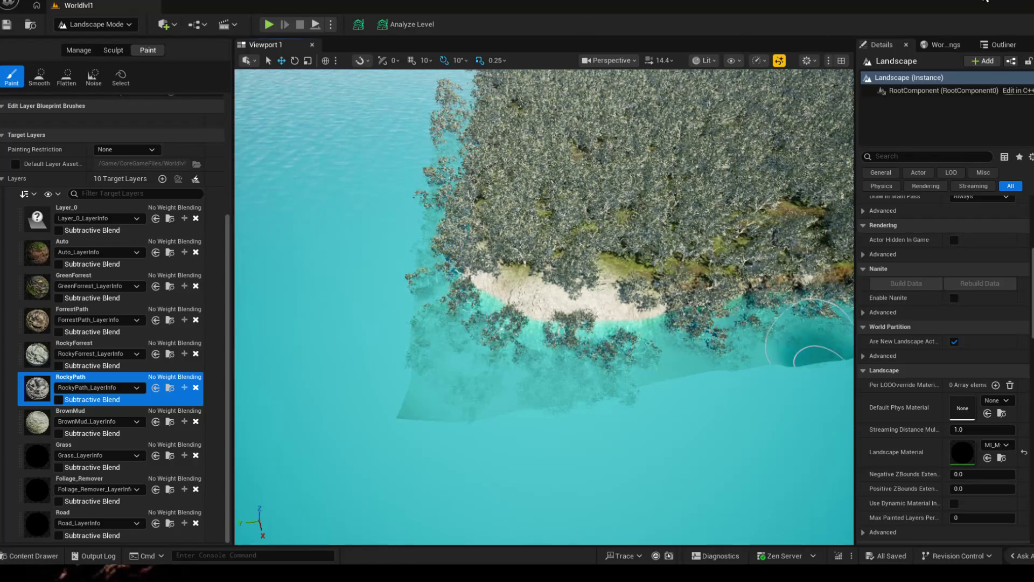
click(974, 5)
key(super)
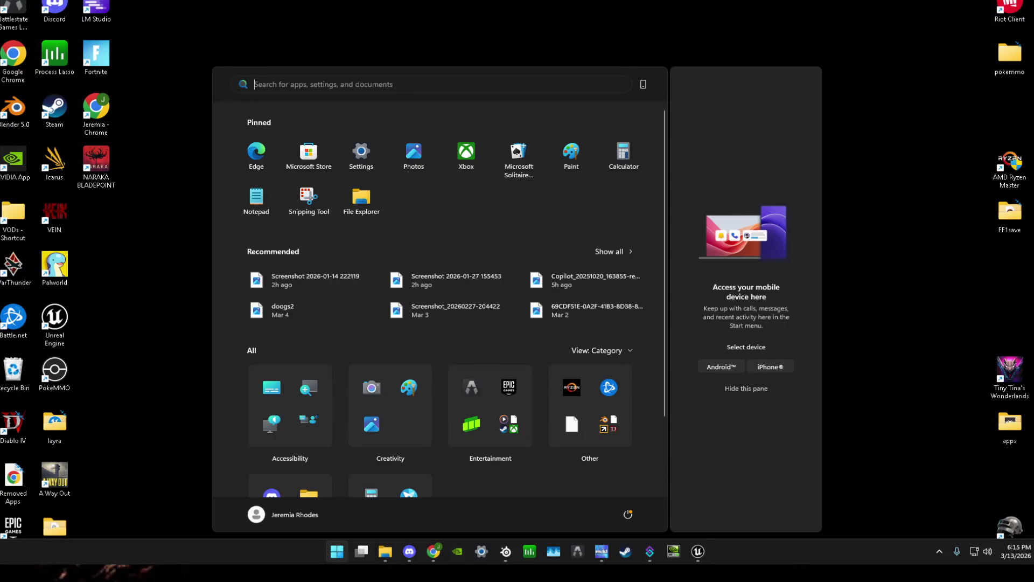
Step: Relaunch Unreal Engine from the taskbar jump list and open the desktop Recycle Bin
right_click(697, 551)
click(683, 493)
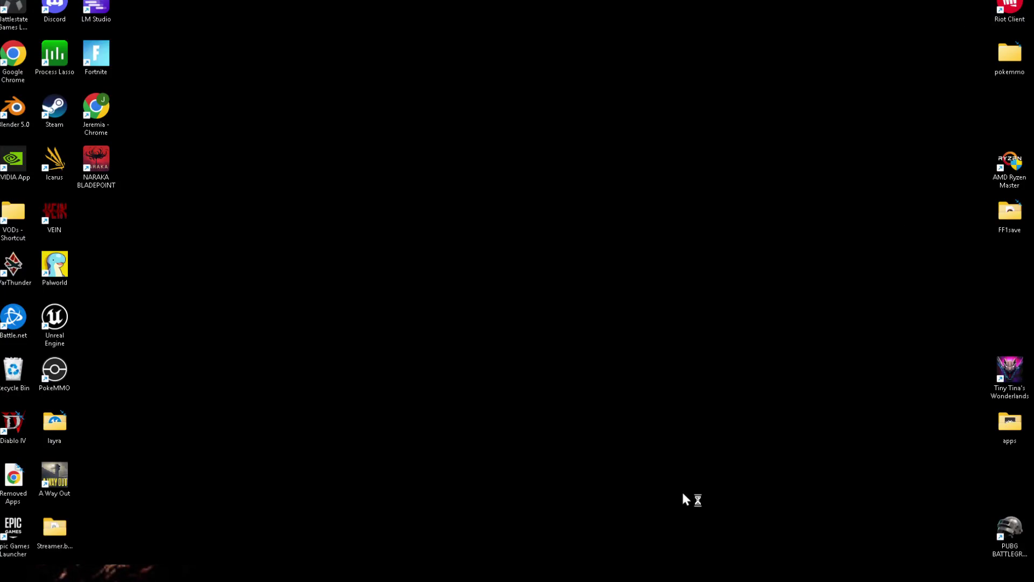
double_click(13, 371)
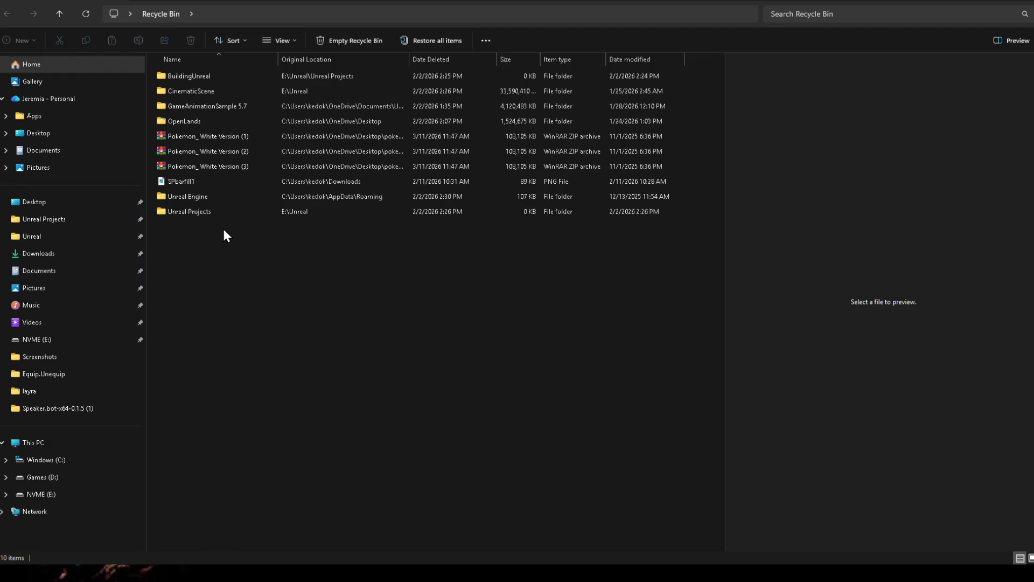
Step: Look through E:\Unreal, UE_5.7 and Unreal Projects, then open the Start project folder
click(222, 92)
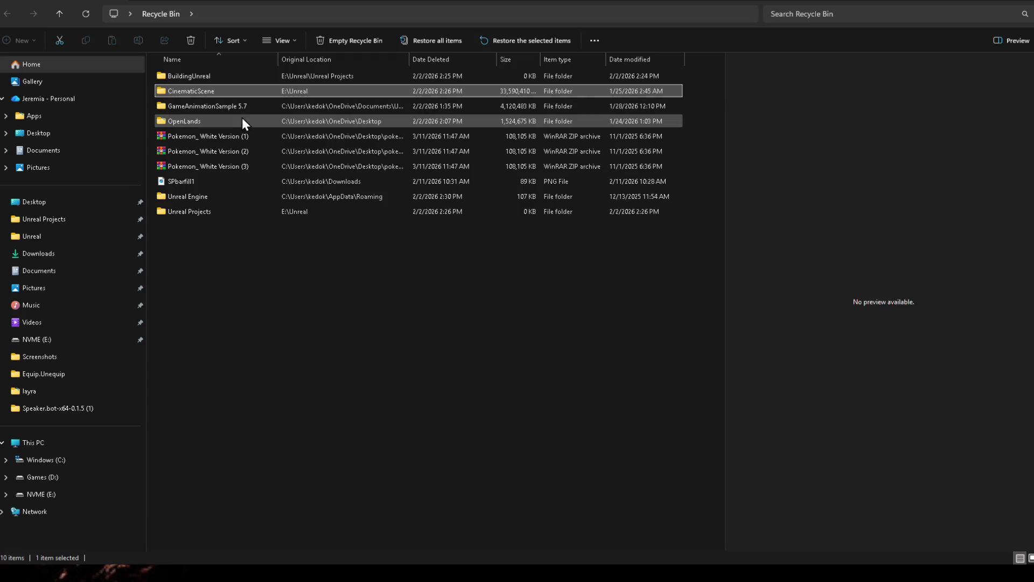
click(52, 238)
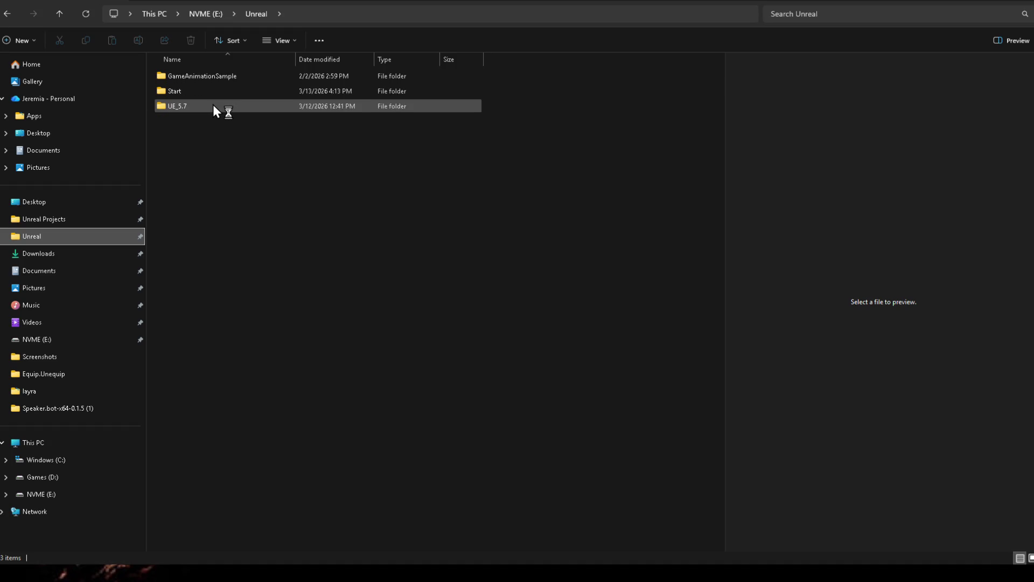
double_click(213, 106)
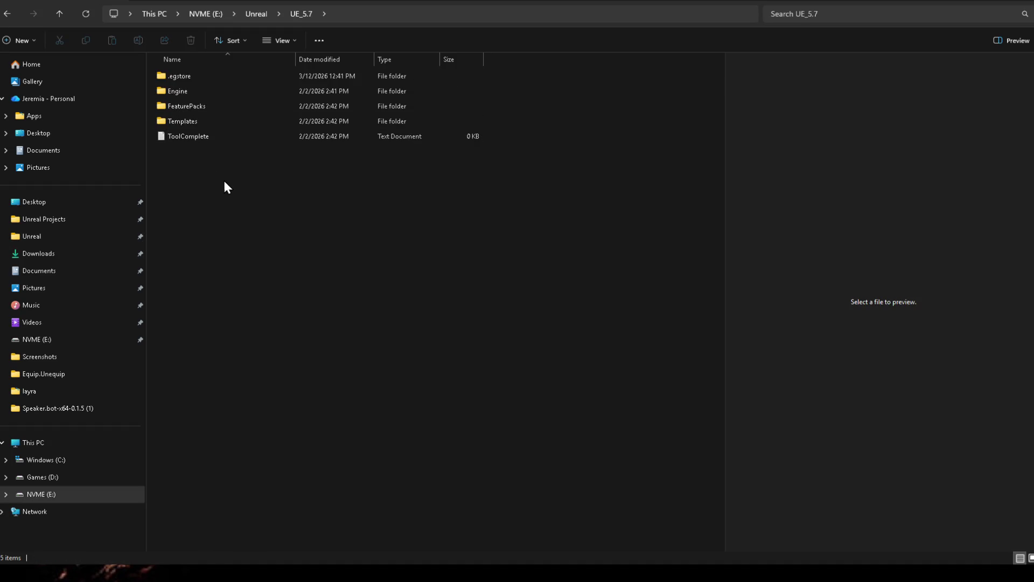
key(alt+Left)
click(41, 226)
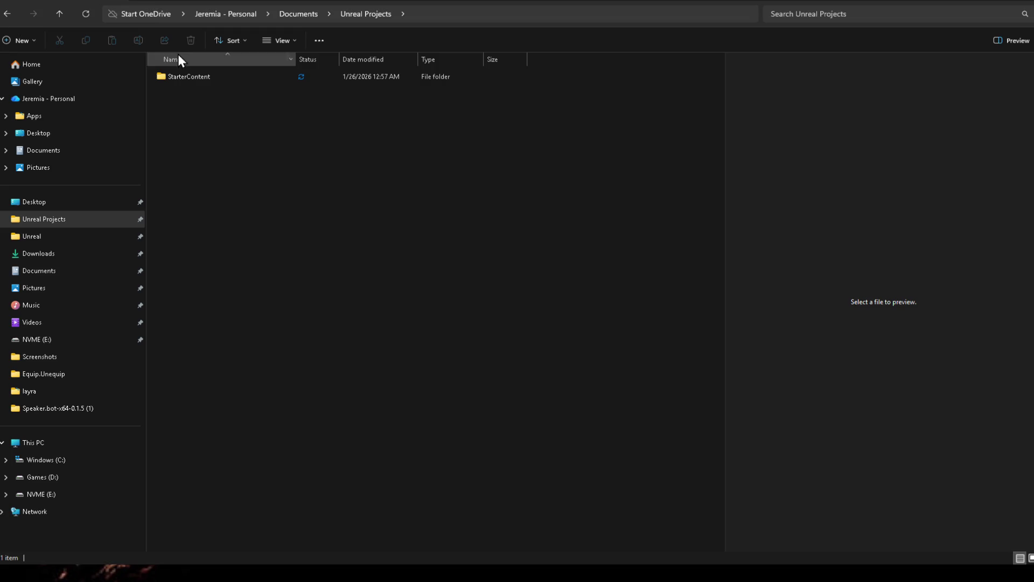
click(42, 235)
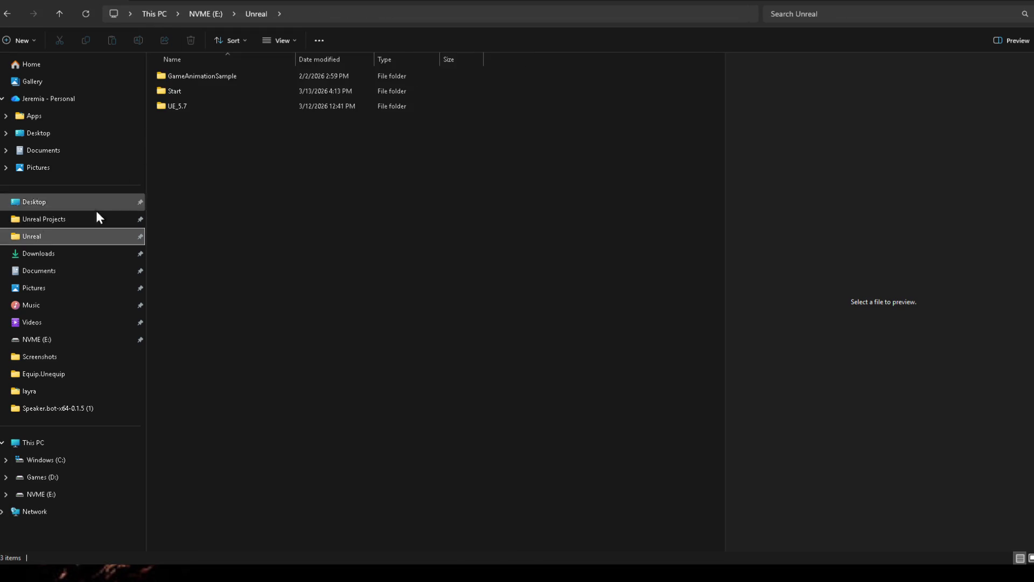
double_click(201, 94)
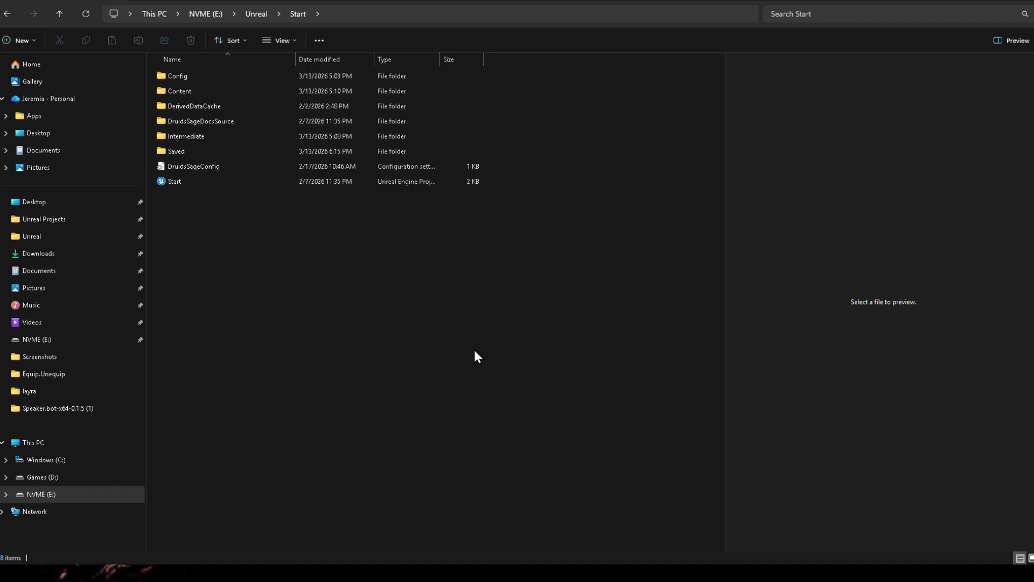
Step: Open the Start project's Content folder and peek into LevelPrototyping
click(217, 133)
click(259, 263)
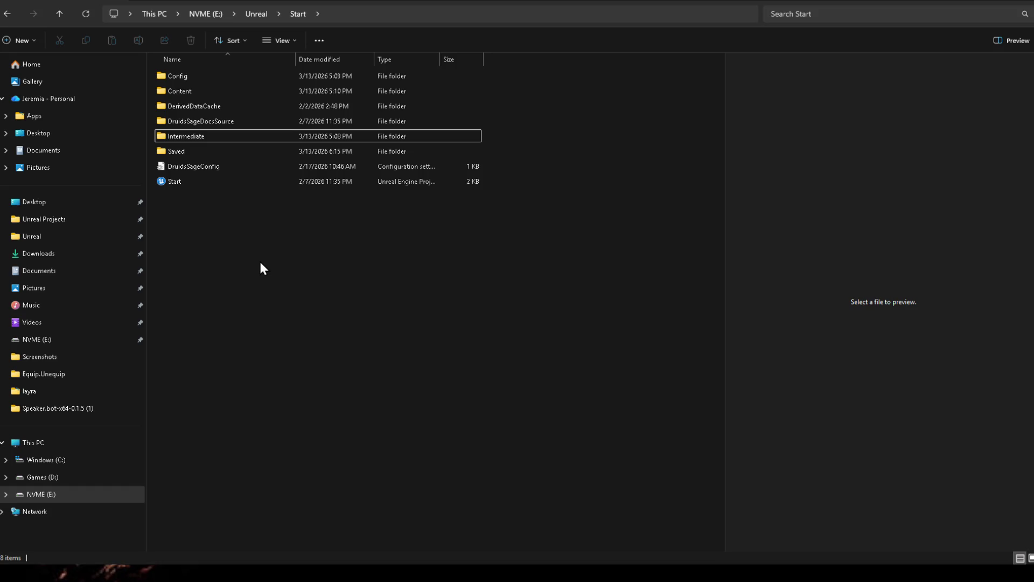
click(199, 95)
double_click(199, 94)
scroll(263, 194, down, 3)
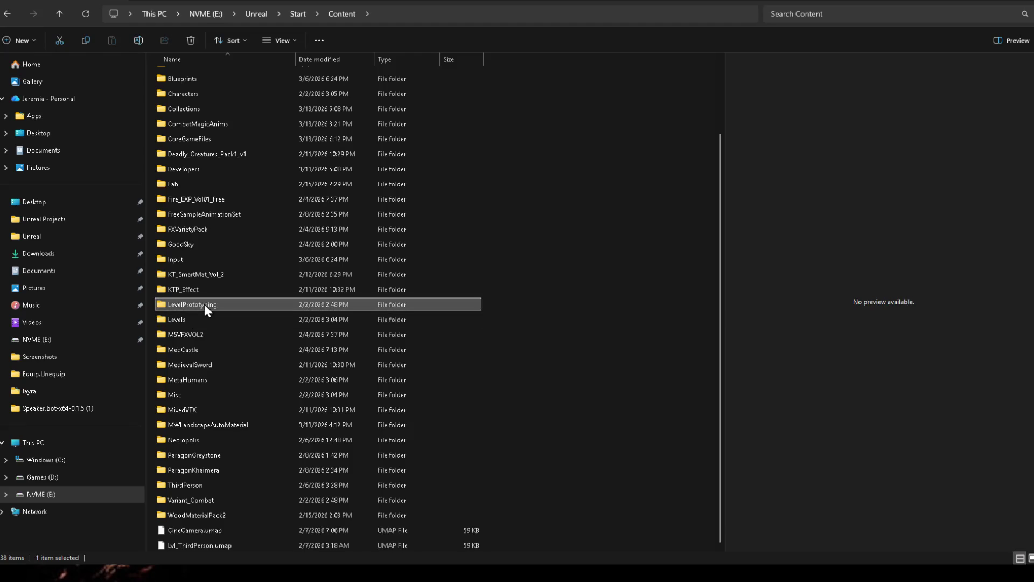
double_click(204, 303)
key(alt+Left)
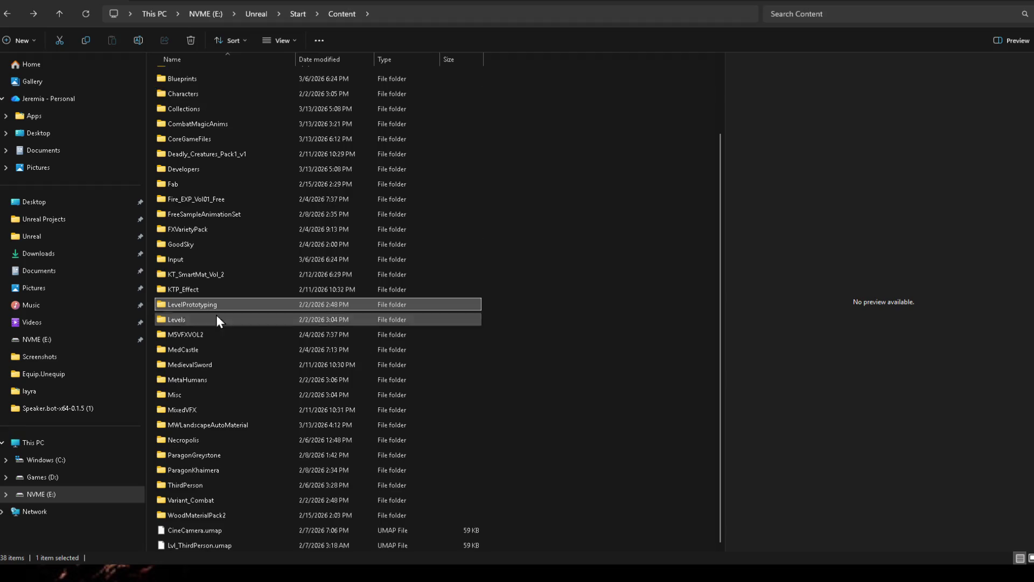
scroll(208, 287, up, 2)
scroll(205, 269, up, 1)
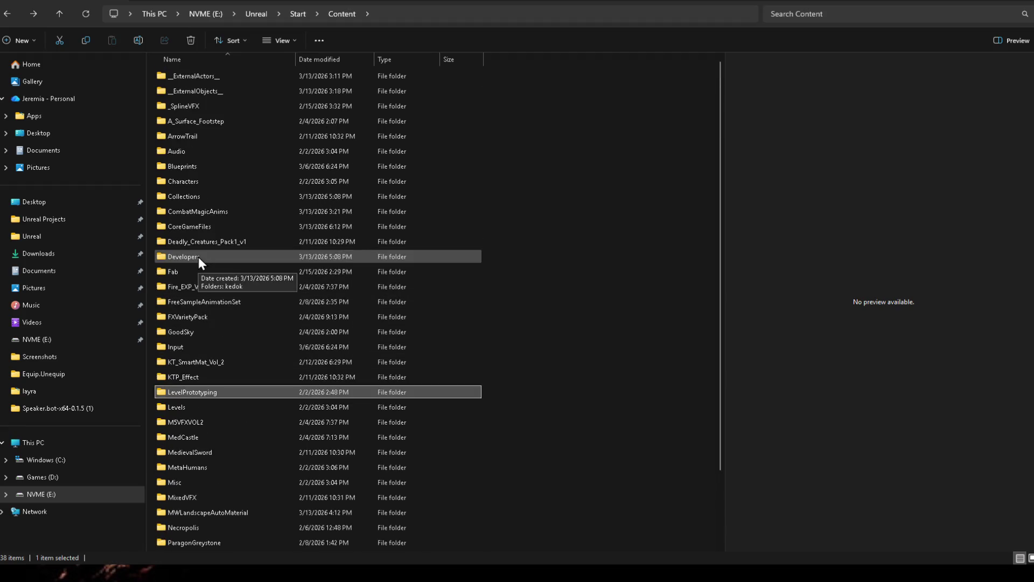
Step: Go to the Documents Unreal Projects folder, then bring up the Start panel and desktop
click(37, 225)
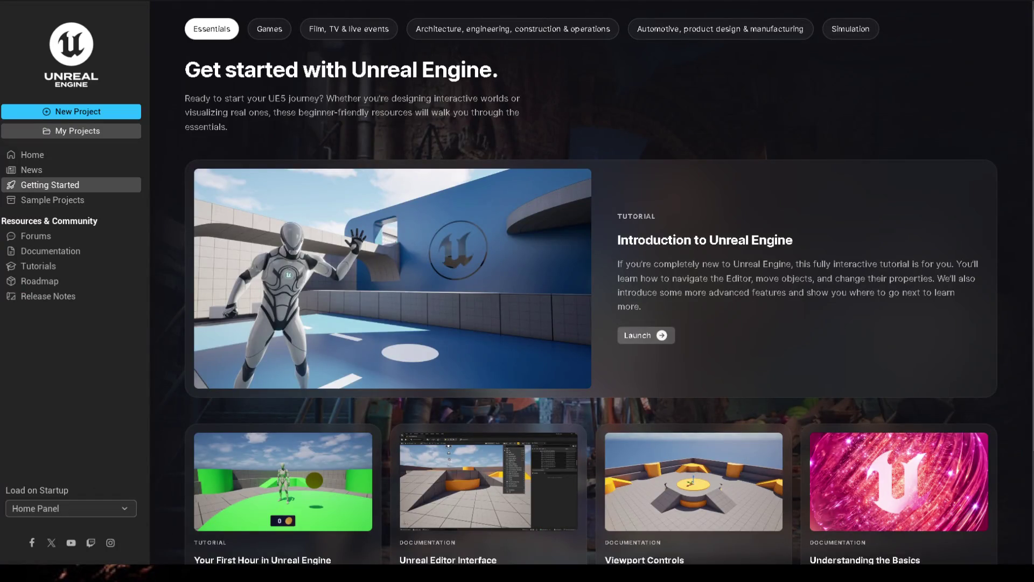
click(336, 551)
key(super+d)
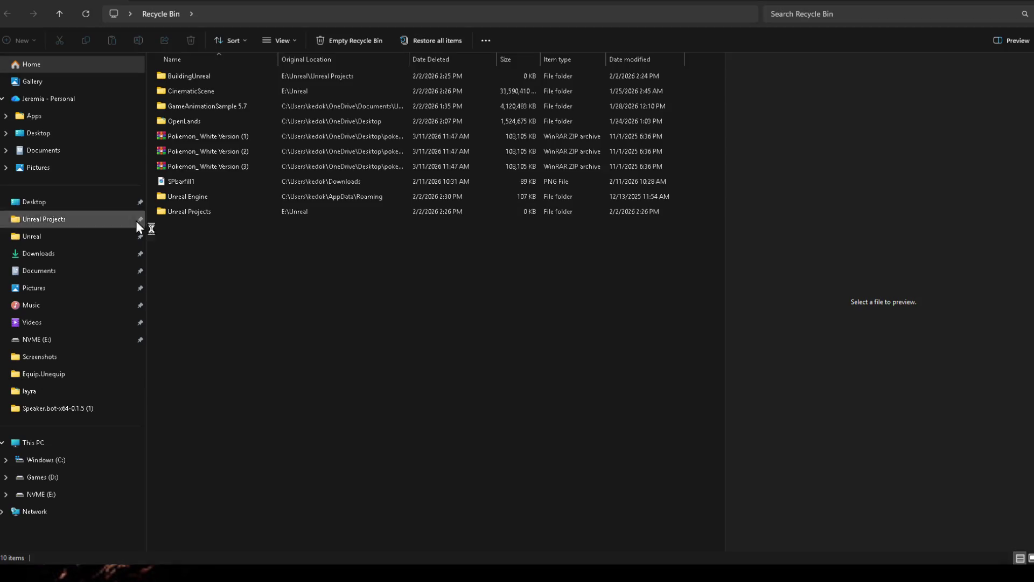
Step: Restore CinematicScene and BuildingUnreal from the Recycle Bin and close the window
click(204, 89)
right_click(204, 89)
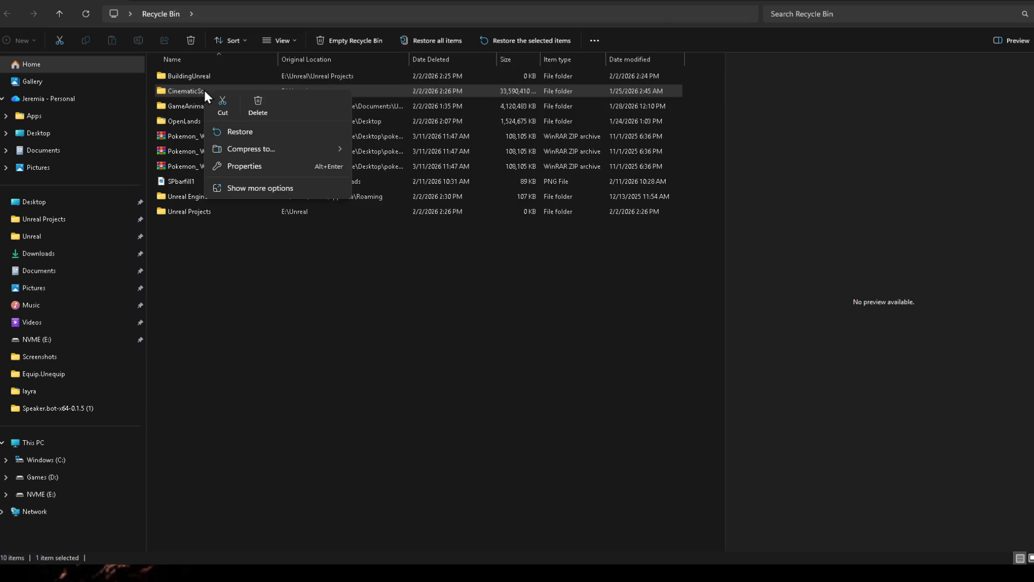
click(264, 132)
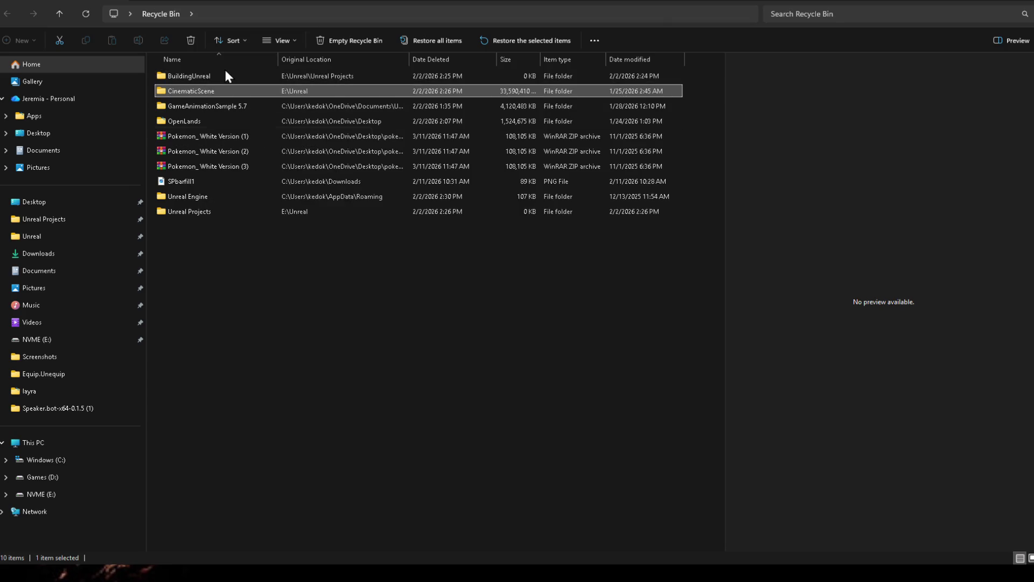
right_click(208, 76)
click(251, 116)
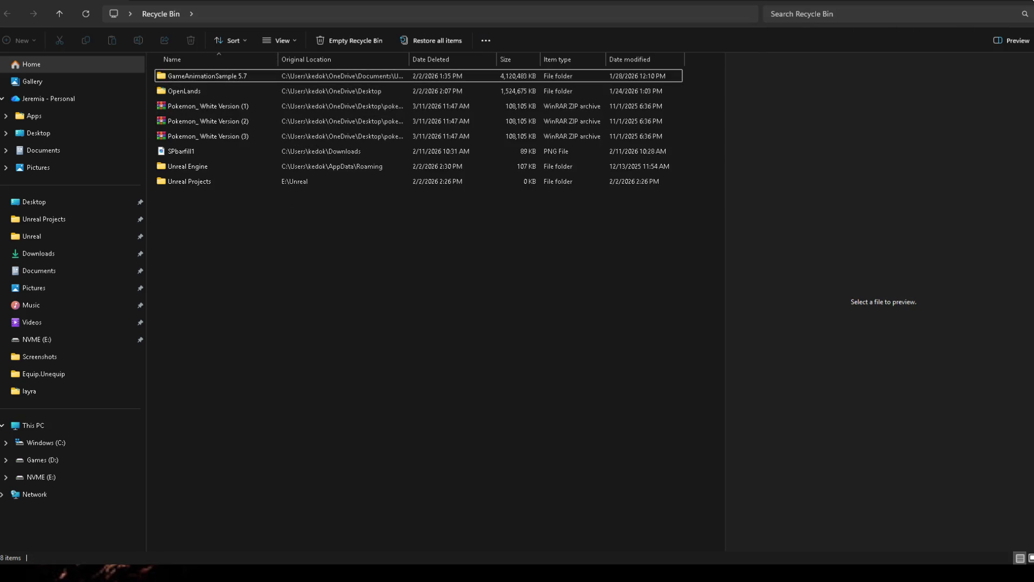
click(1029, 8)
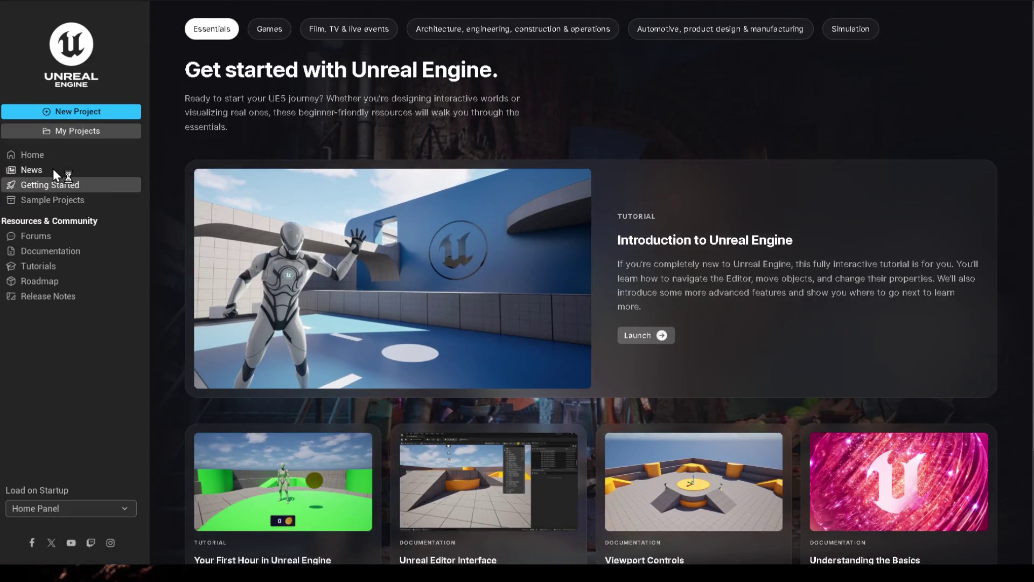
Step: Open MyProject from My Projects with the missing MetaHumanForHoudini plugin disabled, then open Task Manager
click(93, 130)
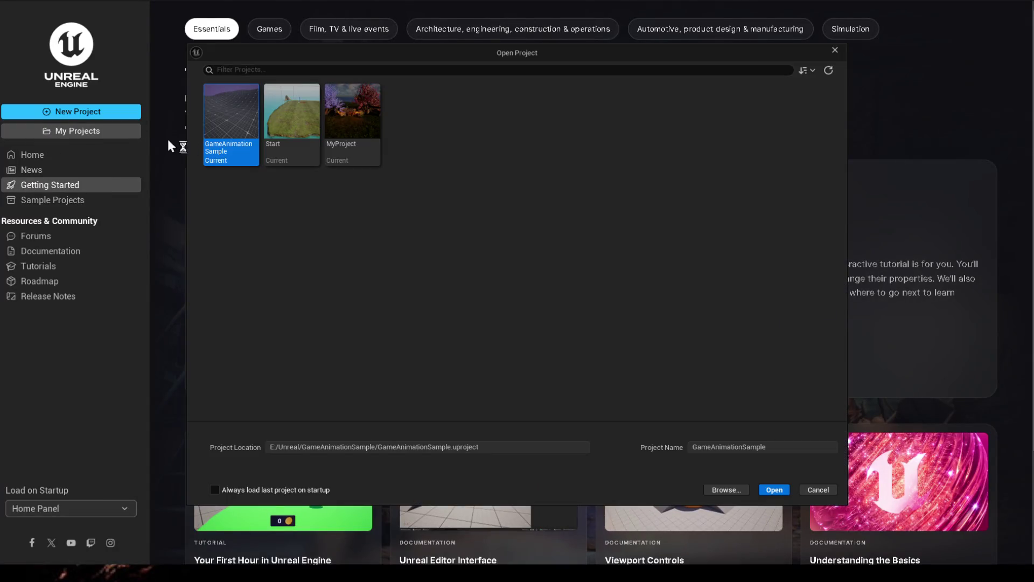
click(353, 121)
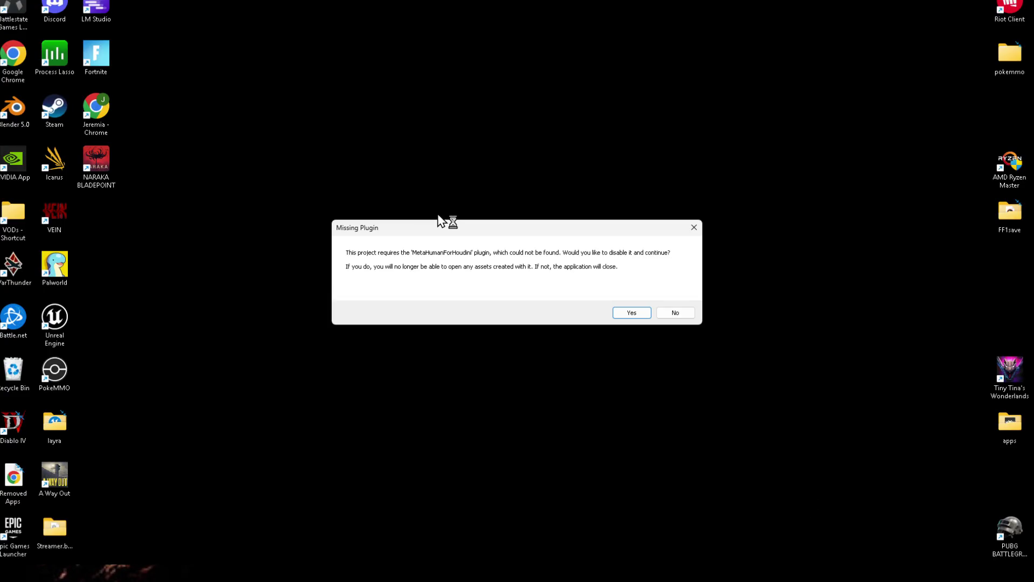
click(625, 314)
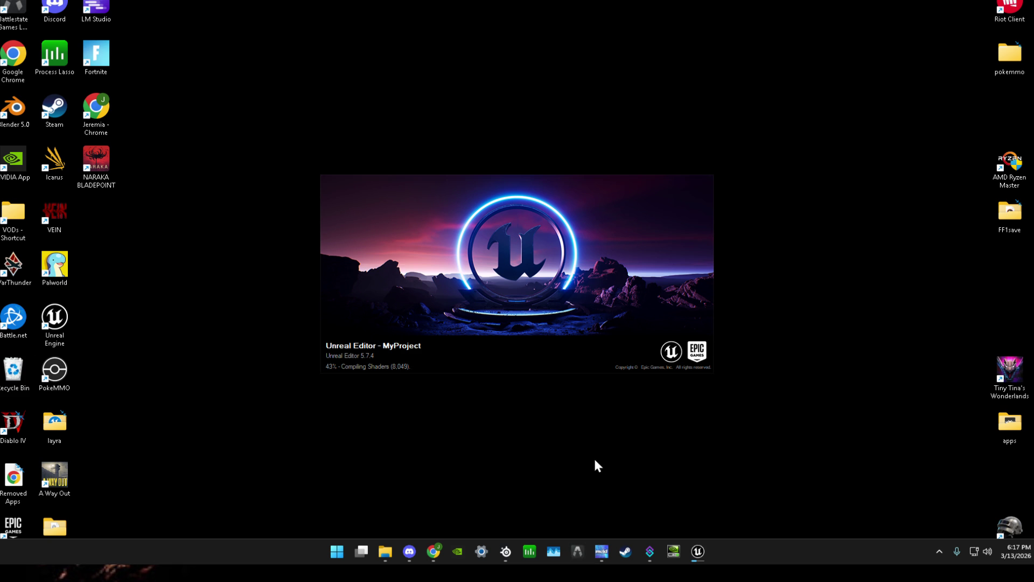
key(ctrl+shift+Escape)
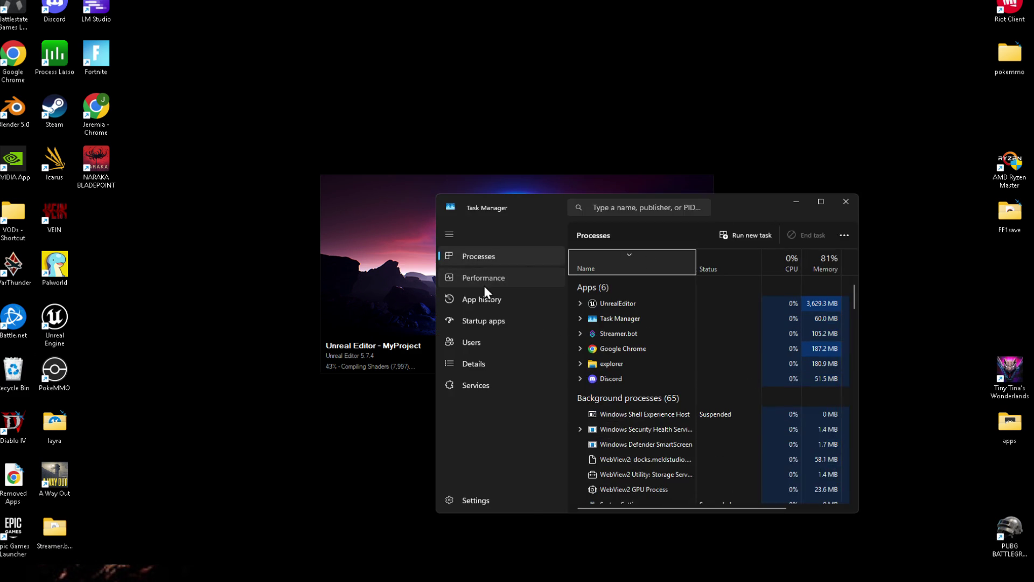
Step: Maximize Task Manager's Performance view and check CPU, Memory and GPU 0 usage
click(544, 276)
click(819, 203)
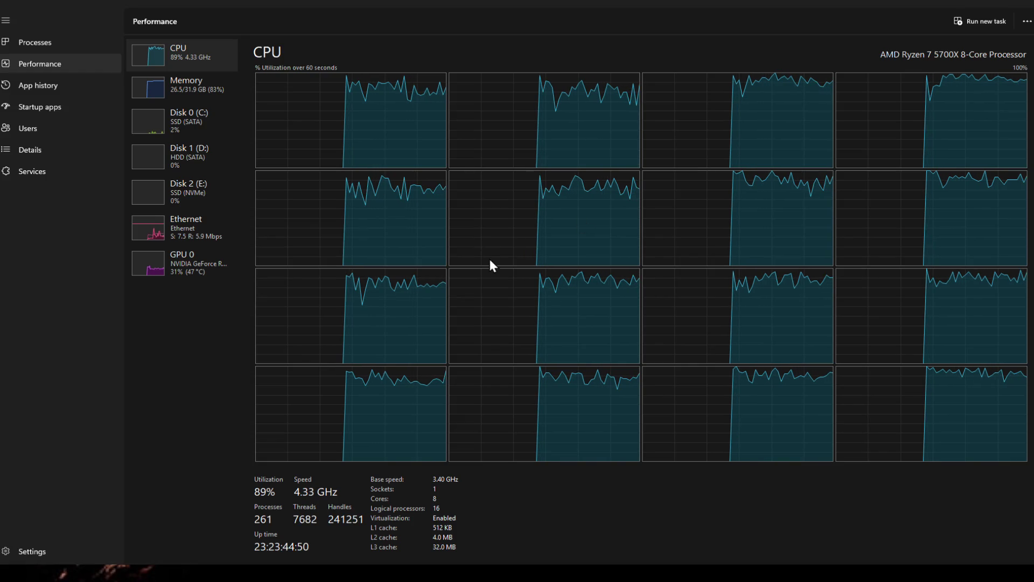
click(184, 91)
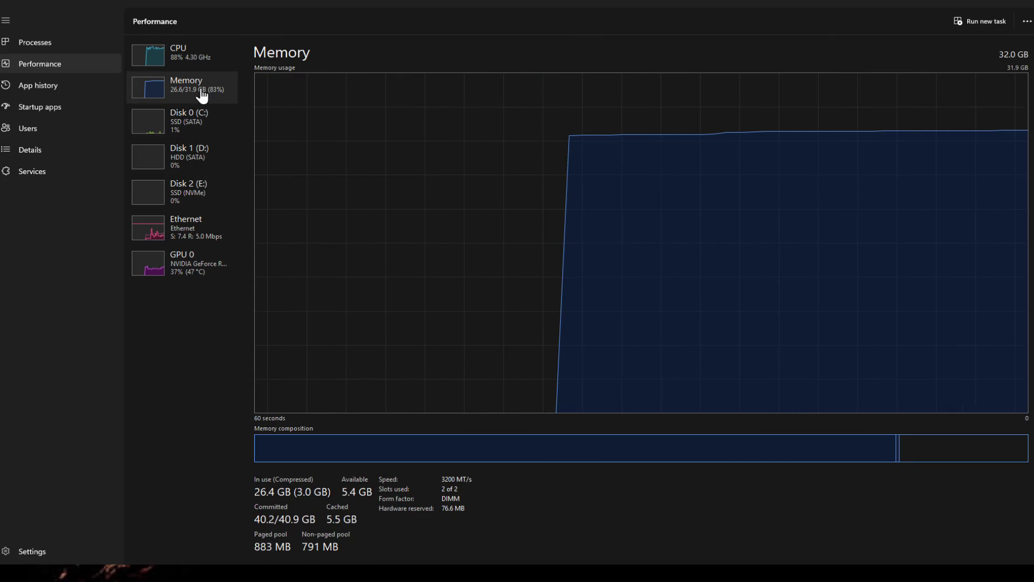
click(203, 61)
click(217, 95)
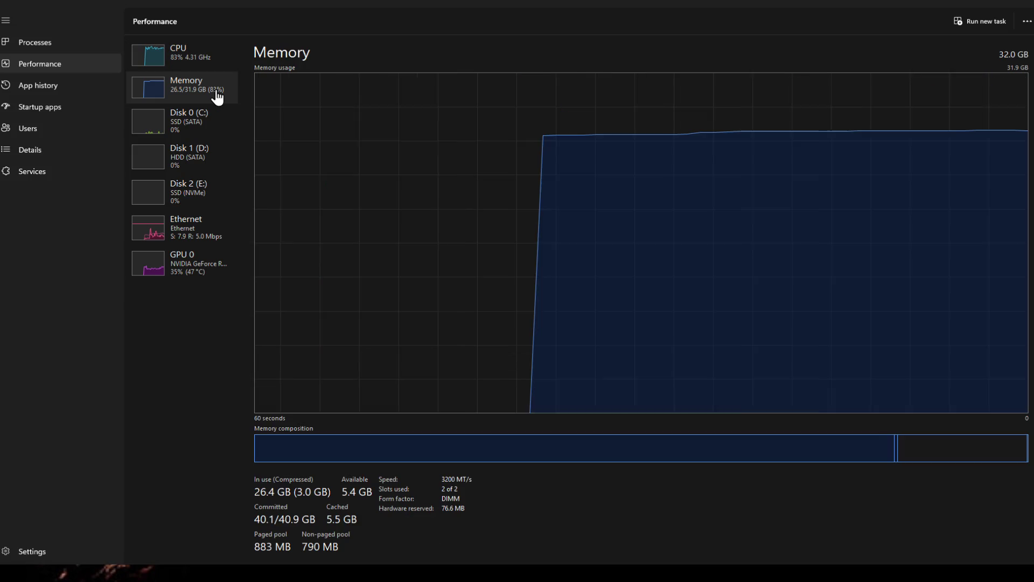
click(206, 271)
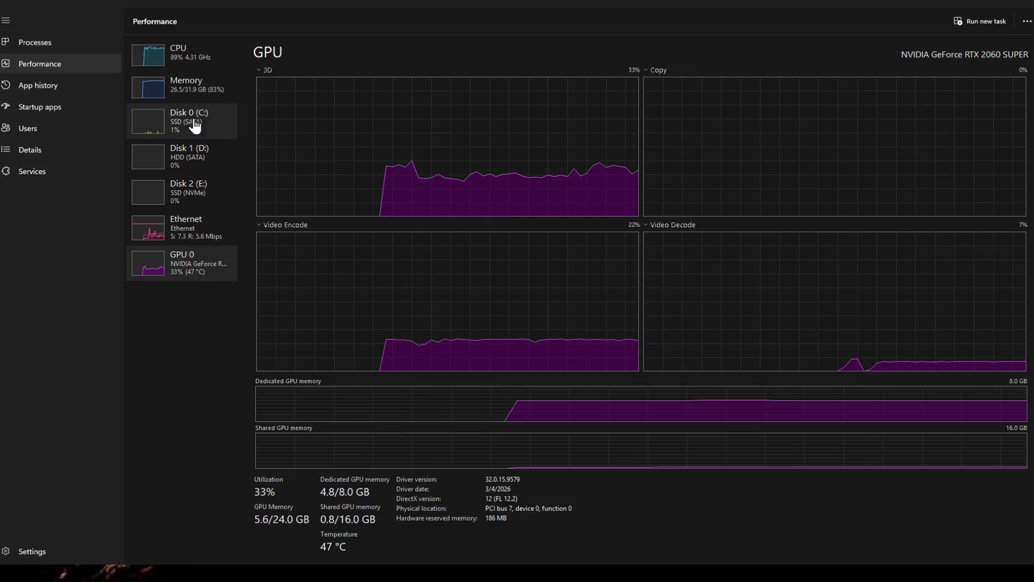
click(194, 60)
click(196, 88)
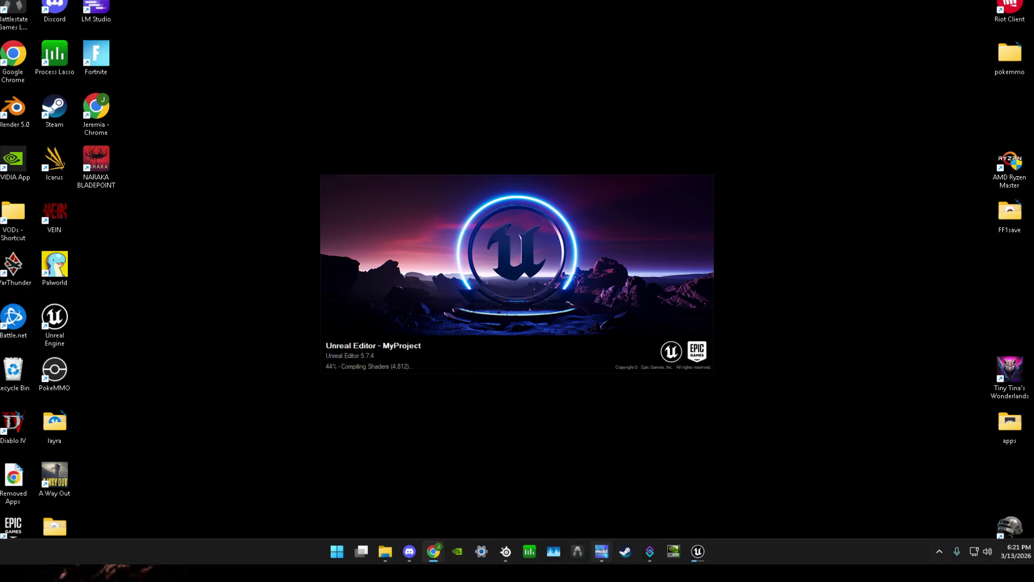
Step: Bring the Start - Unreal Editor window forward, then switch to the Chrome stream
mouse_move(700, 560)
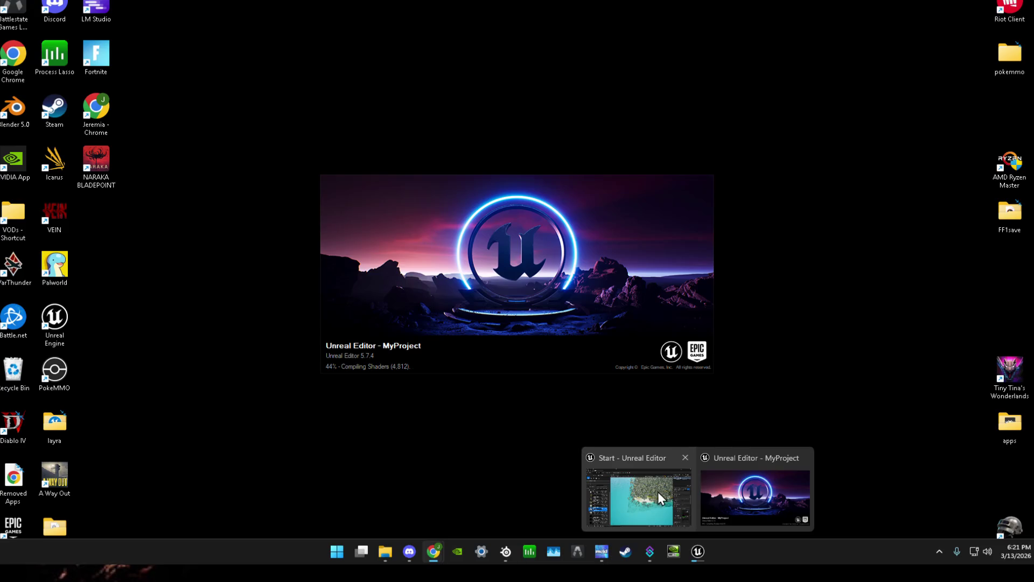
click(658, 491)
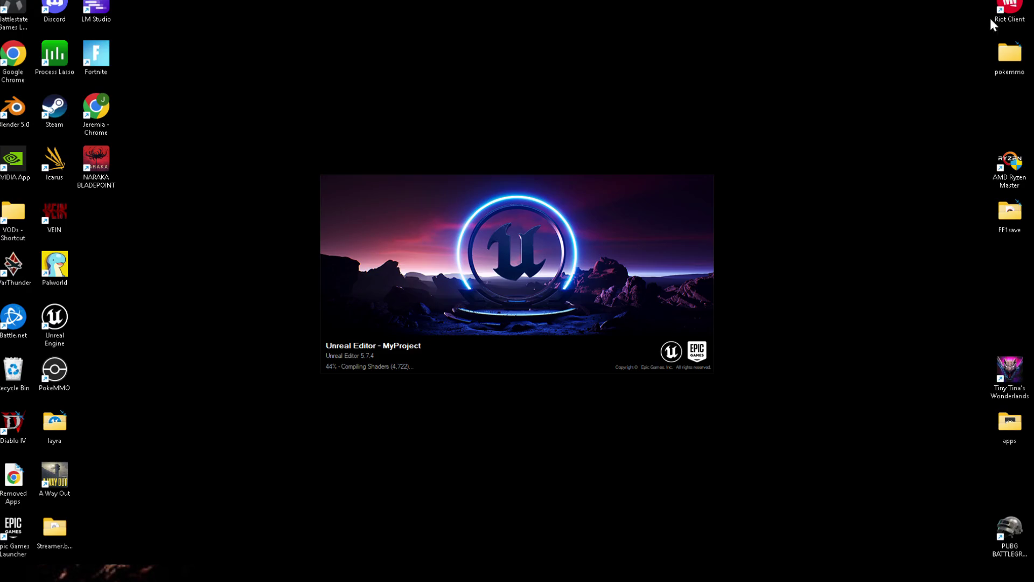
key(alt+Tab)
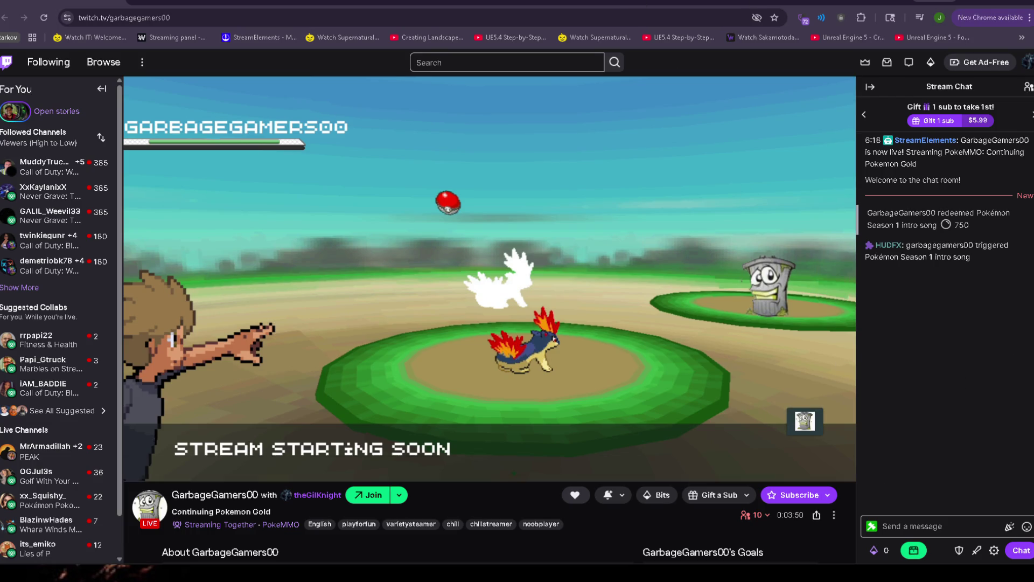
Step: Hide Chrome with Win+D to reveal MyProject's splash, now at 2,428 shaders left
key(super+d)
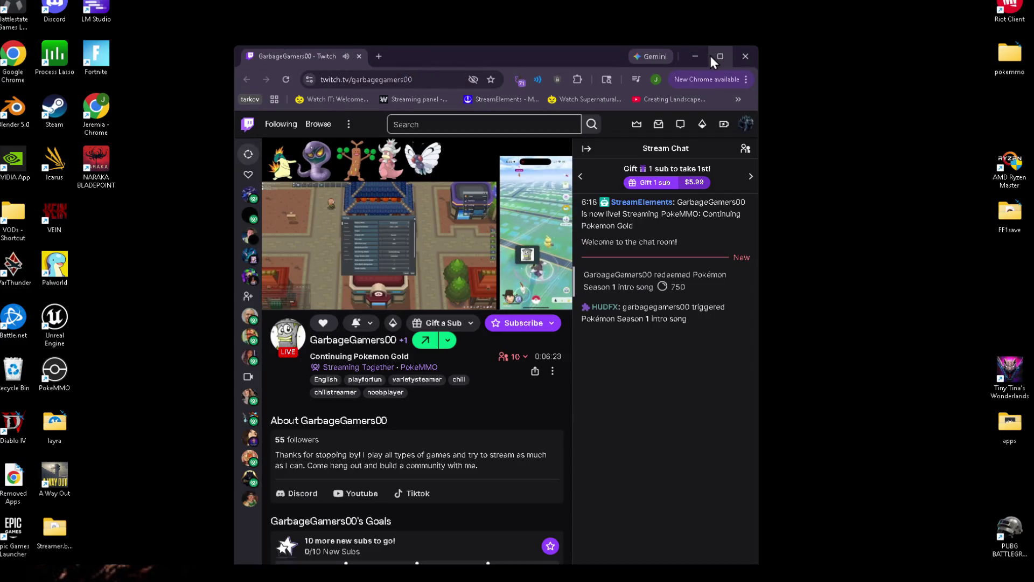
click(712, 54)
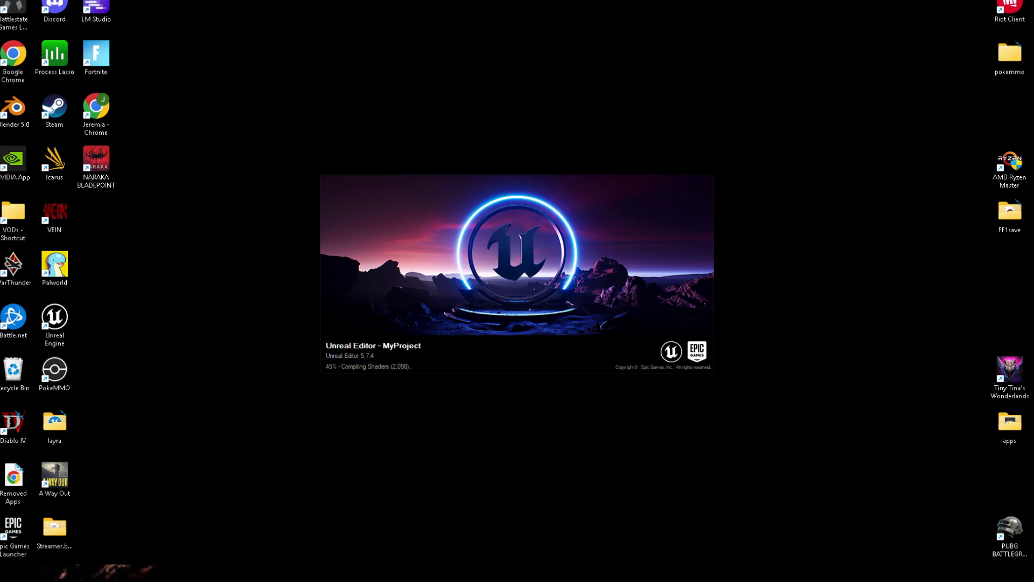
Step: Open Process Lasso from the tray overflow, centre its window, and bring up UnrealEditor.exe's actions
click(939, 551)
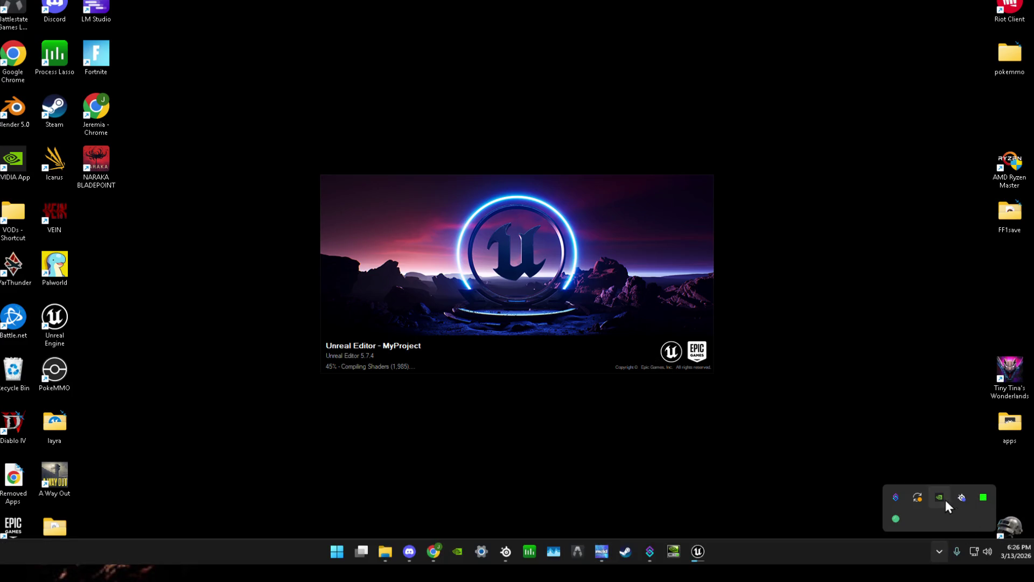
double_click(982, 497)
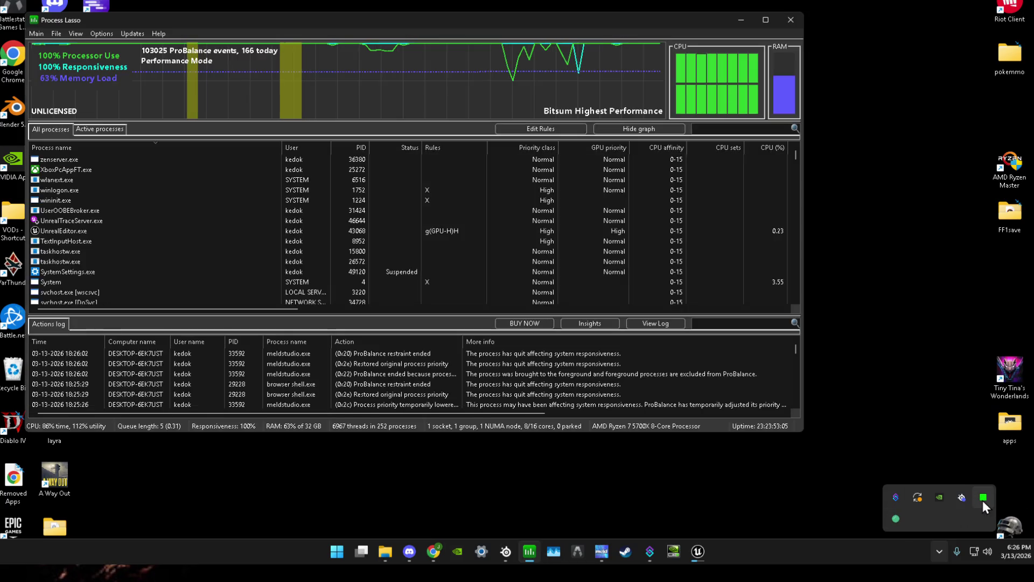
drag(589, 19, 715, 63)
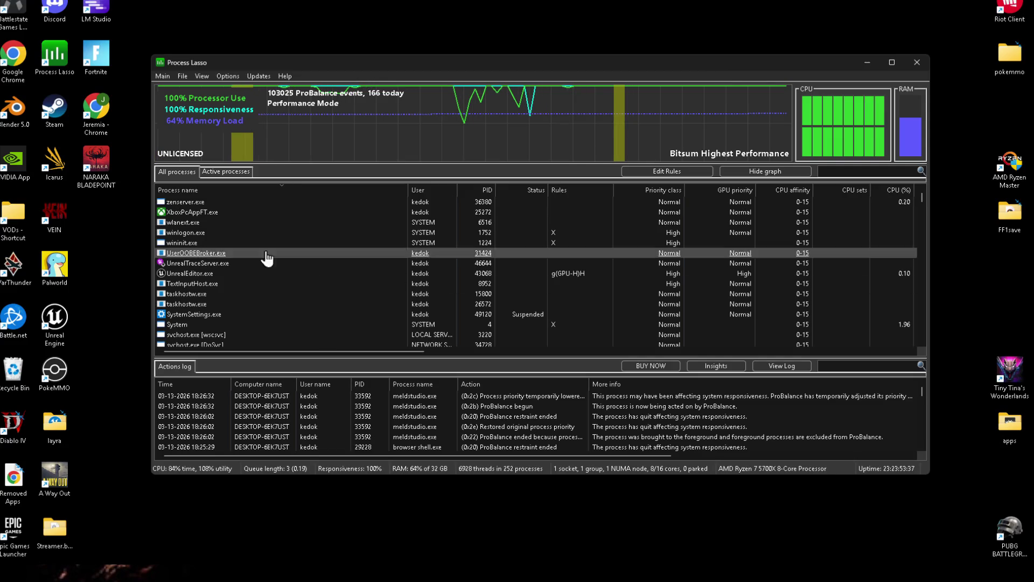
right_click(189, 276)
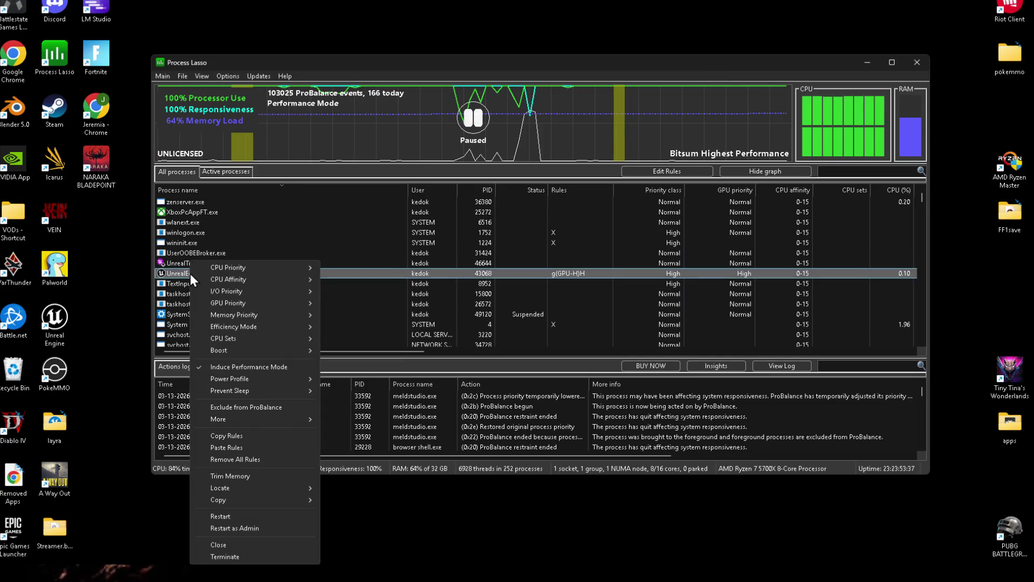
Step: Trim UnrealEditor.exe's memory, then minimize Process Lasso to show the splash at 120 shaders left
click(244, 476)
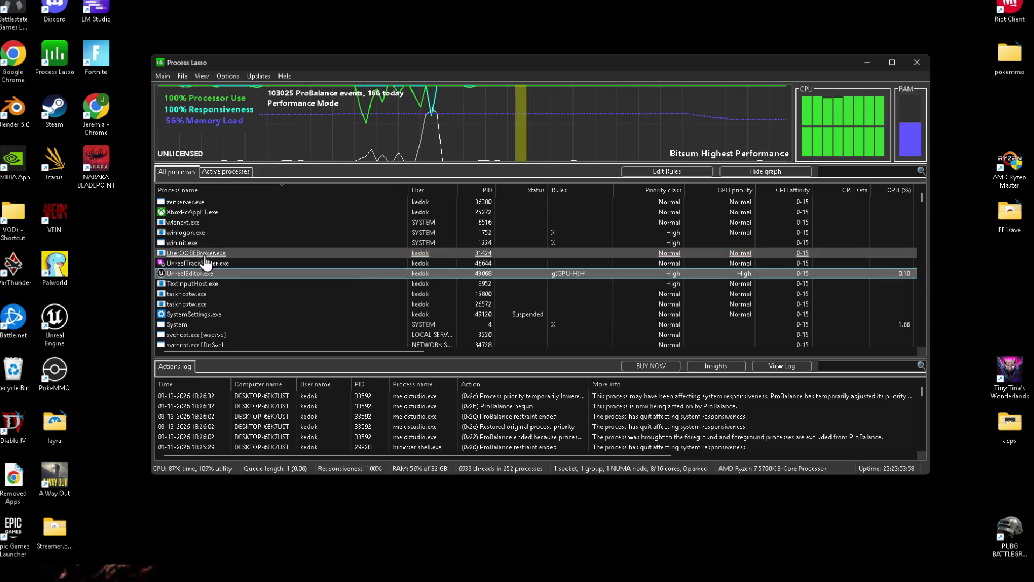
scroll(226, 237, down, 10)
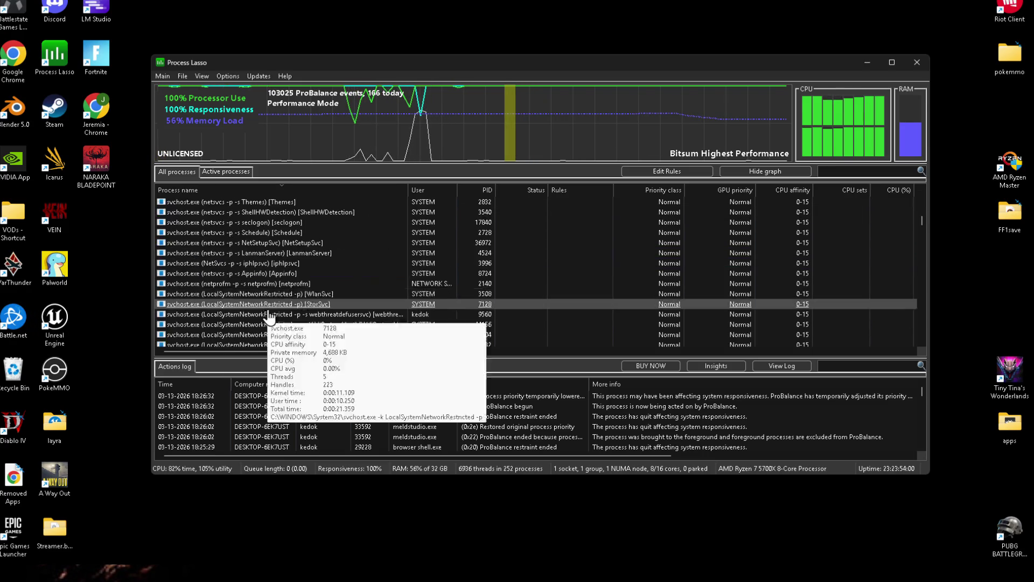
click(868, 61)
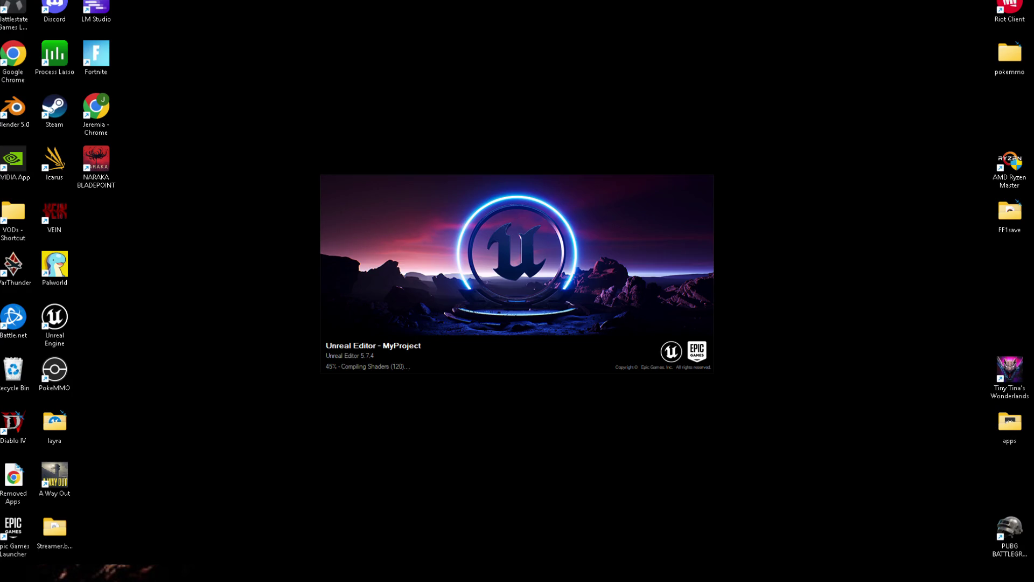
Step: Bring Discord's the-legendary-lounge channel forward and widen the channel sidebar to show full names
mouse_move(410, 579)
key(alt+Tab)
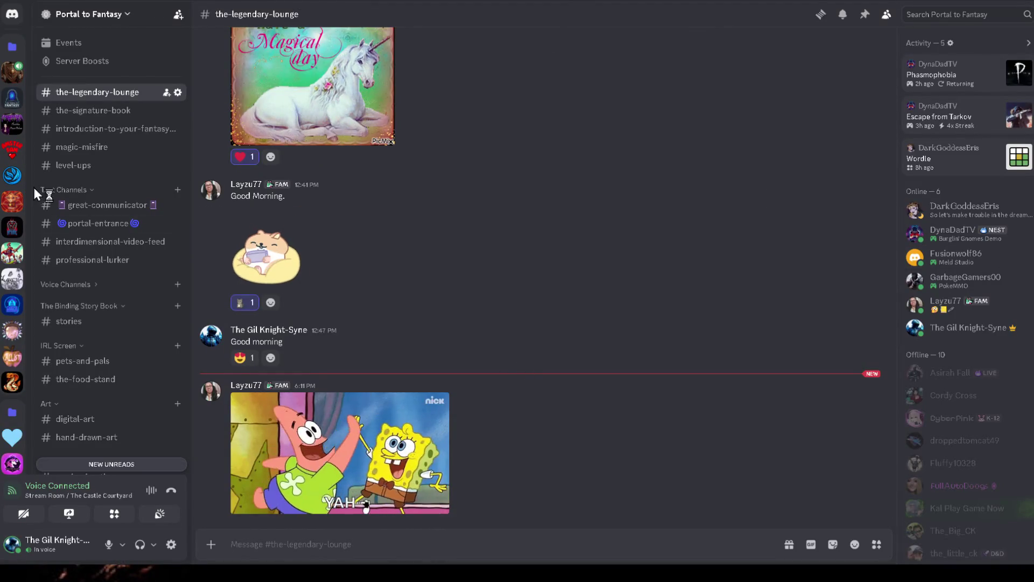
drag(190, 216, 227, 216)
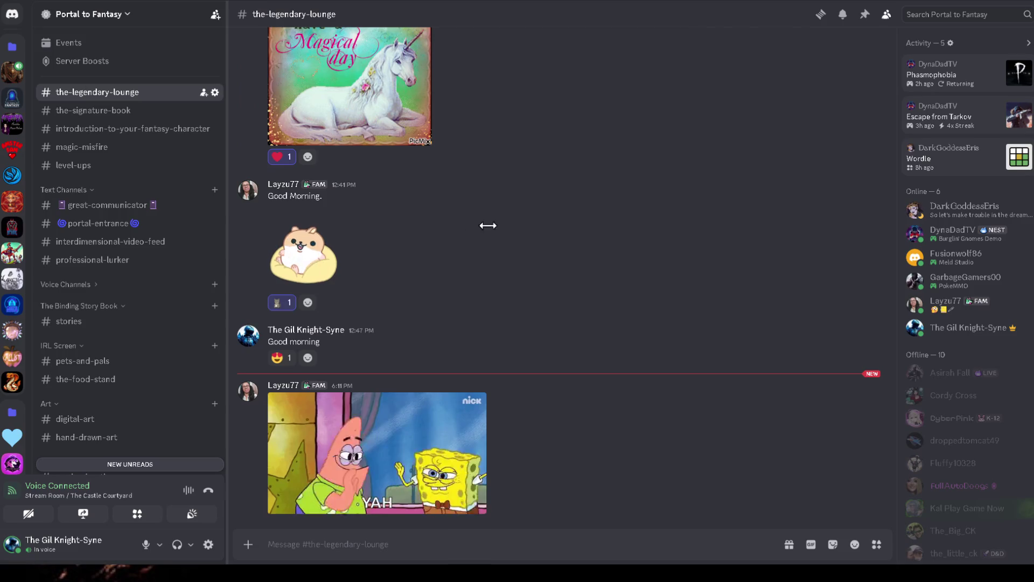